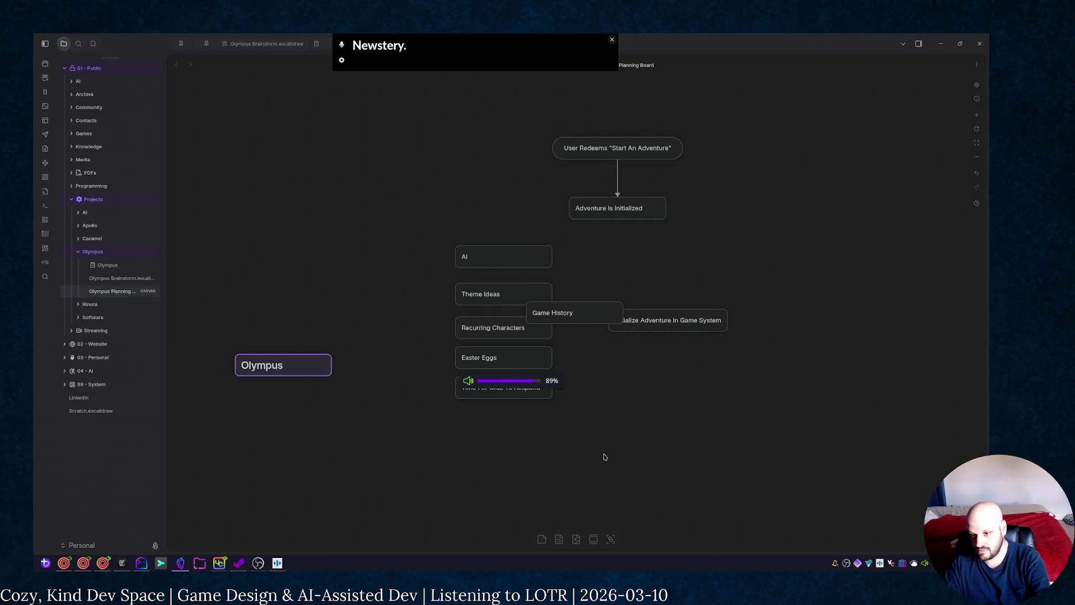
Drop the Game History card at the bottom of the stacked topic cards.
left_click(627, 472)
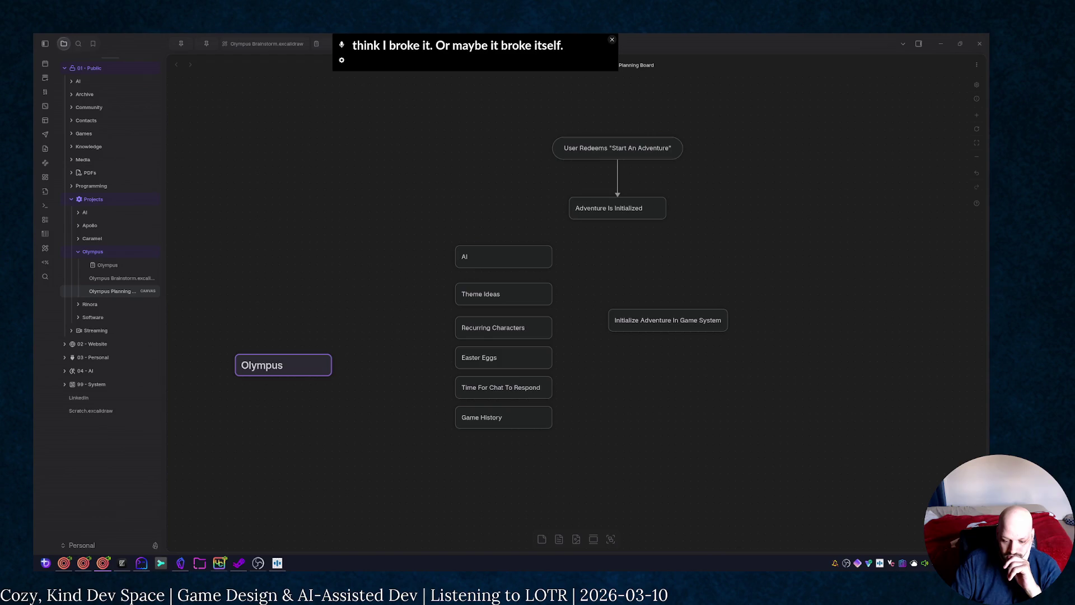
key("alt+Tab")
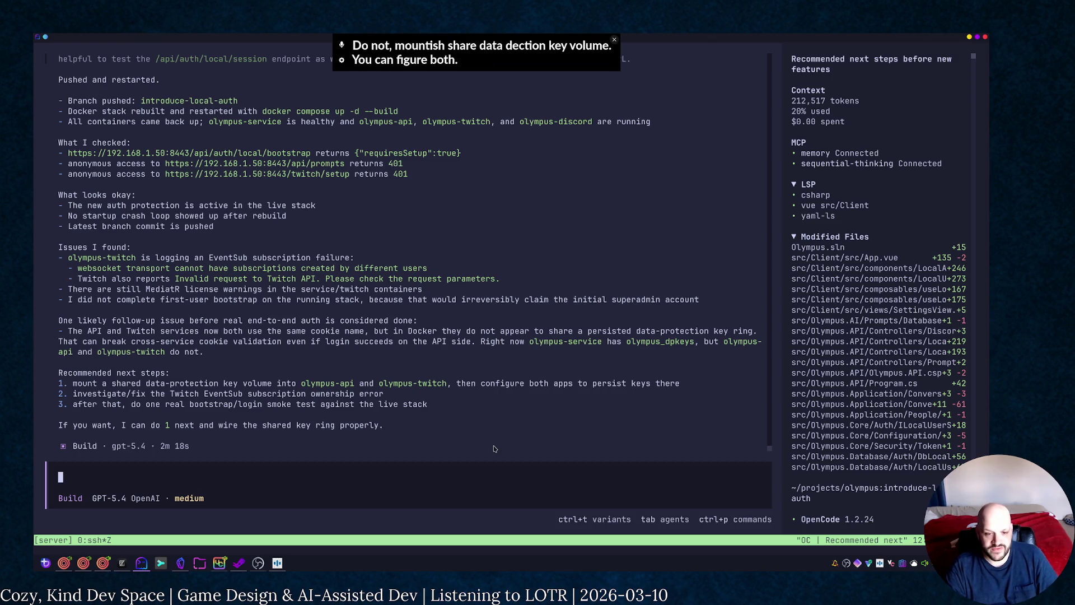
type("Let's go with ")
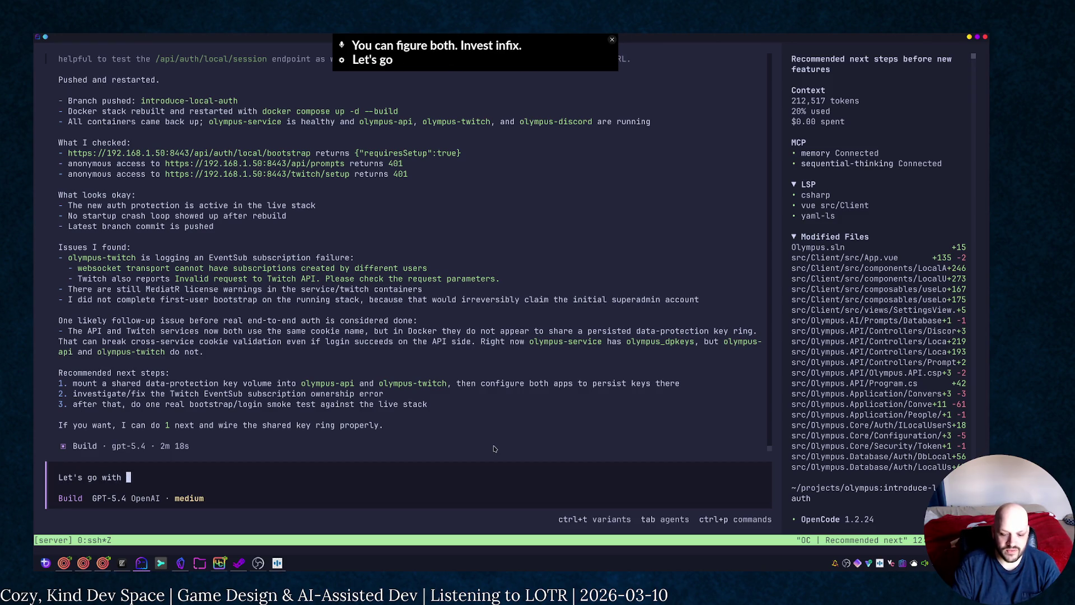
type("1")
Send the reply 'Let's go with 1' choosing the shared key ring step.
key("Return")
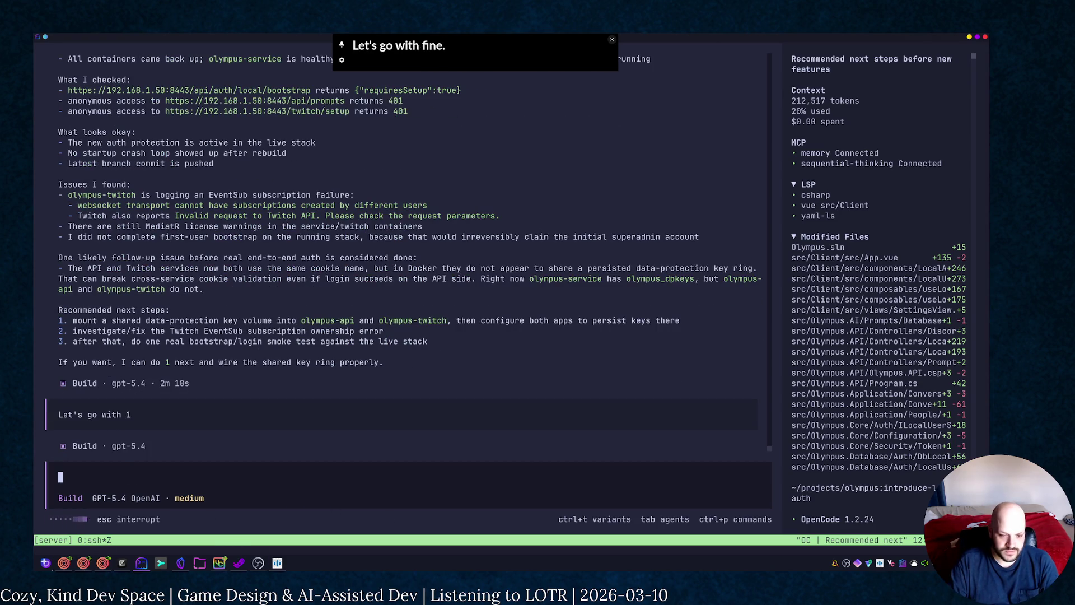
key("alt+Tab")
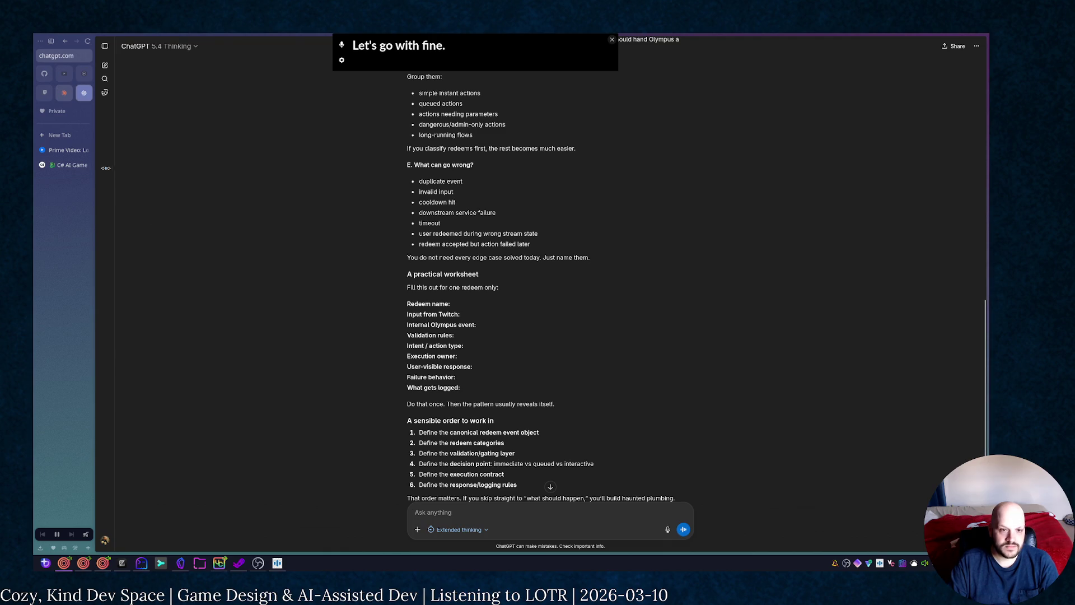
Start a fresh Claude chat from the Projects sidebar and collapse the sidebar.
left_click(64, 93)
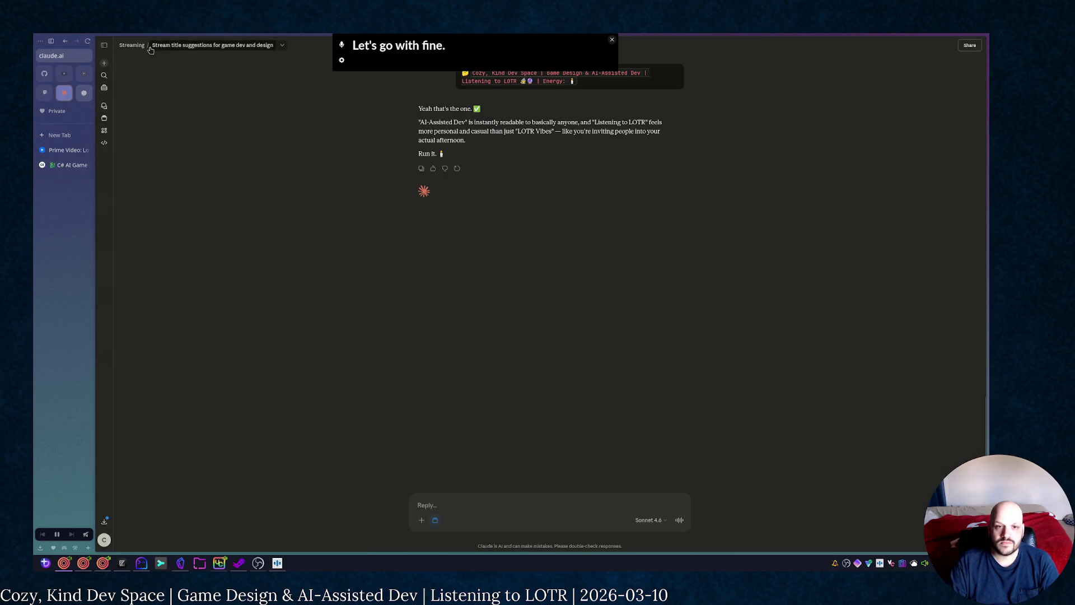
left_click(103, 47)
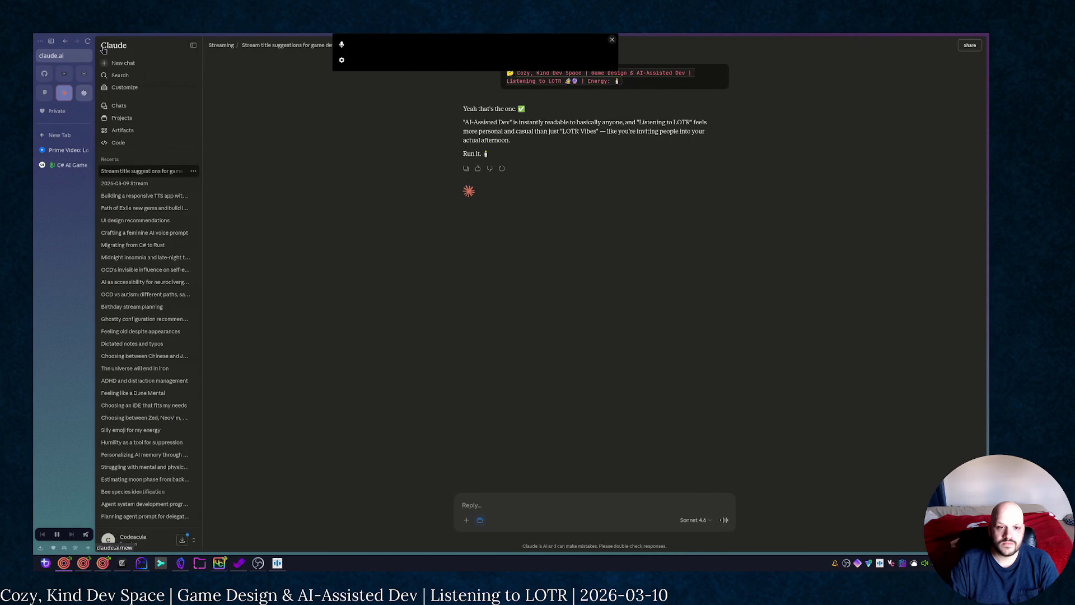
left_click(121, 117)
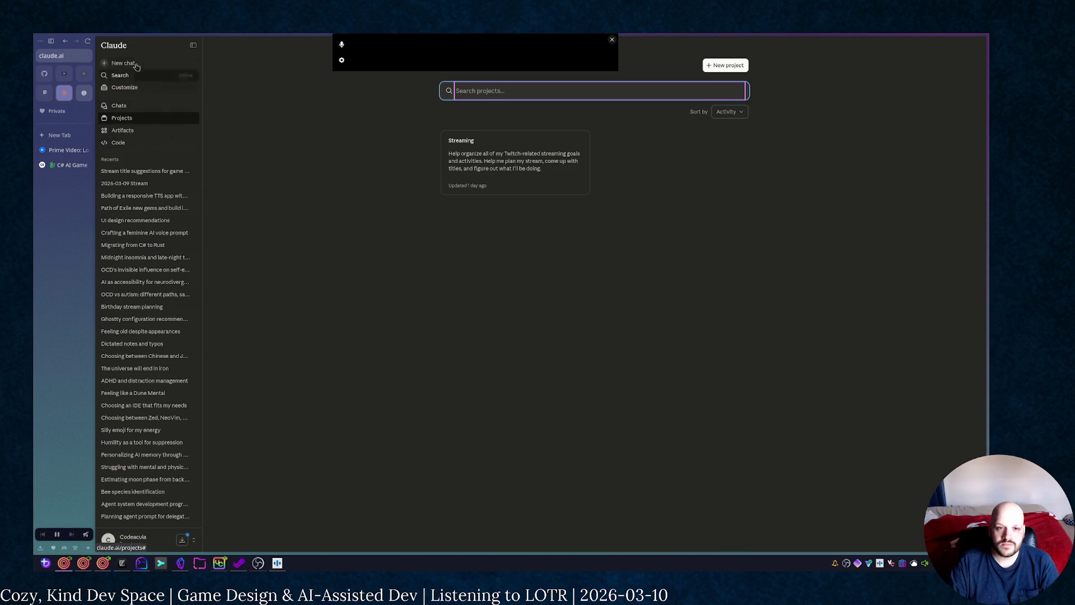
left_click(108, 63)
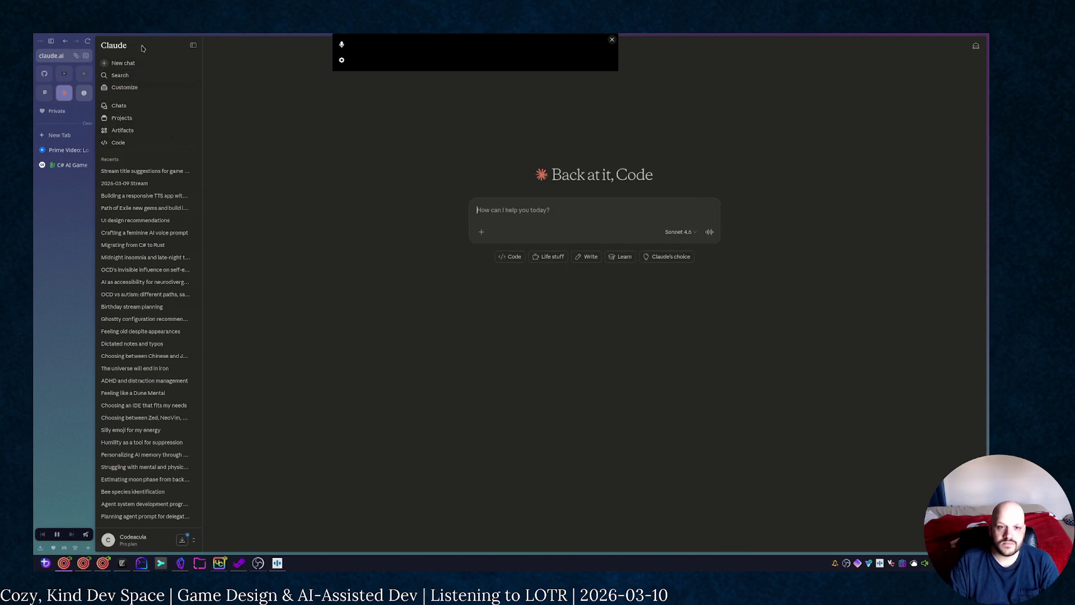
left_click(193, 44)
type("Ok. I'm working on a \"User Redeems Start And Adventure\" flow to start an adventure in my game. I'm just throwing out suggestions of things I need to think of. I have AI, Theme Ideas, Recurring Character, Easter Eggs, Time For Chat To Respond Between Events, Game History, and Initializing An Adventure. What else might I be missing?")
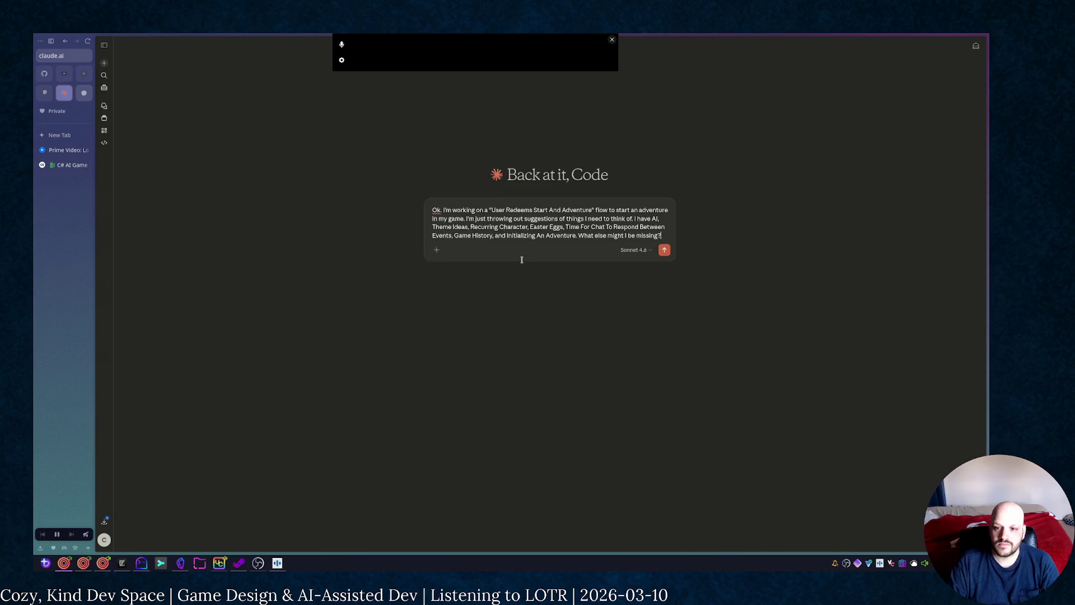
Send the brainstorming question about missing flow elements and return to the planning board.
key("Return")
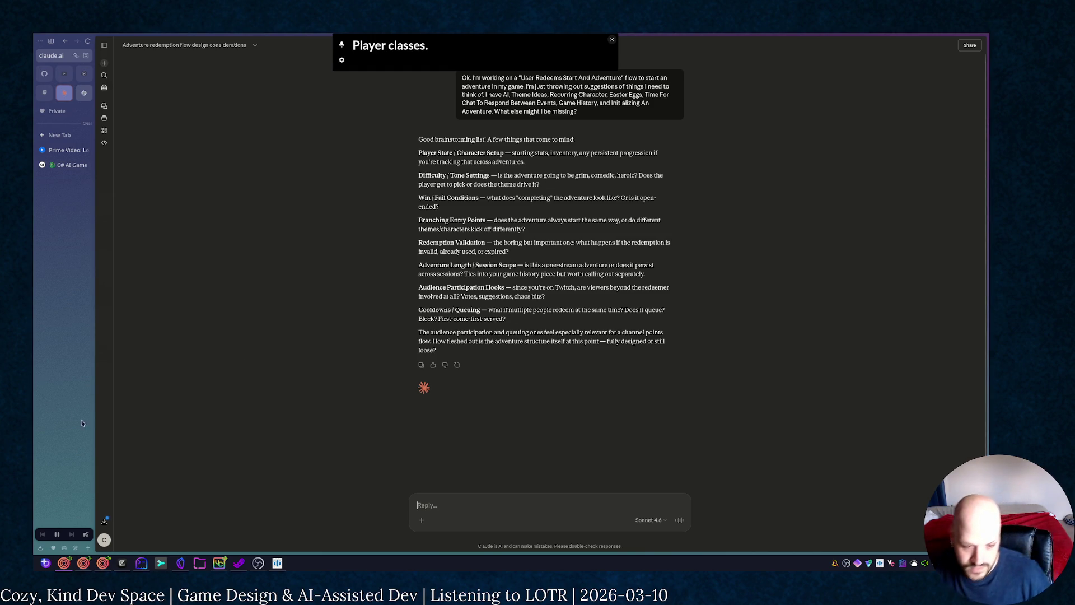
left_click(105, 525)
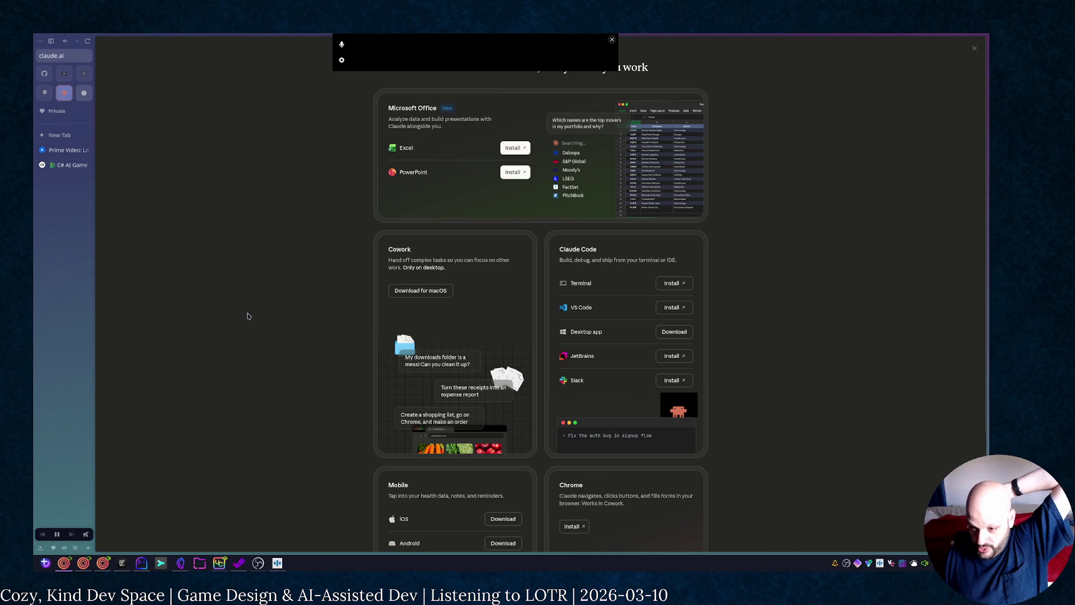
scroll(244, 313, "down", 2)
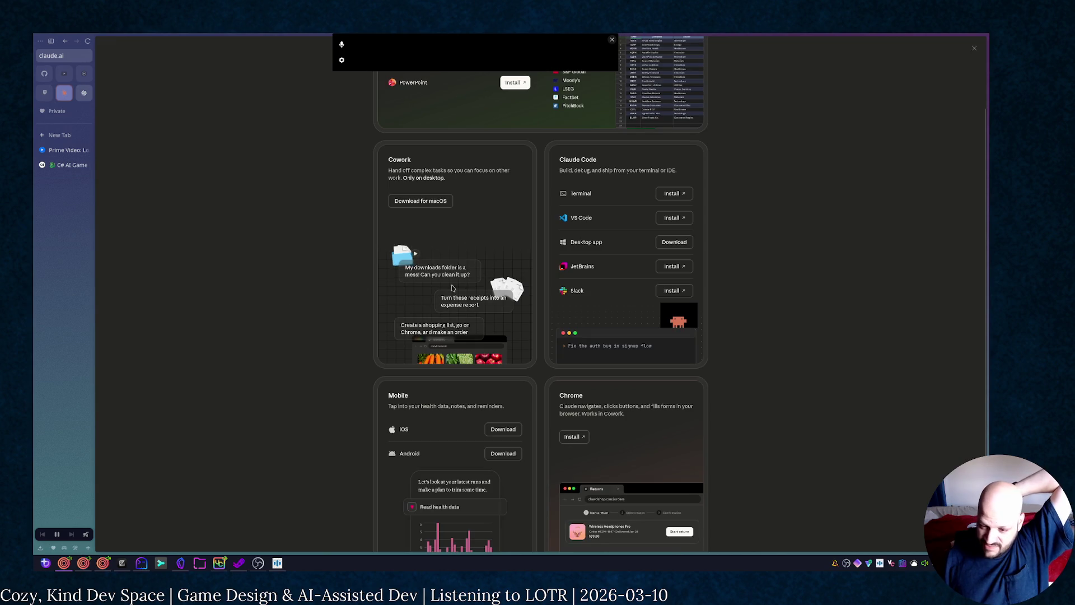
scroll(378, 282, "down", 1)
key("alt+Left")
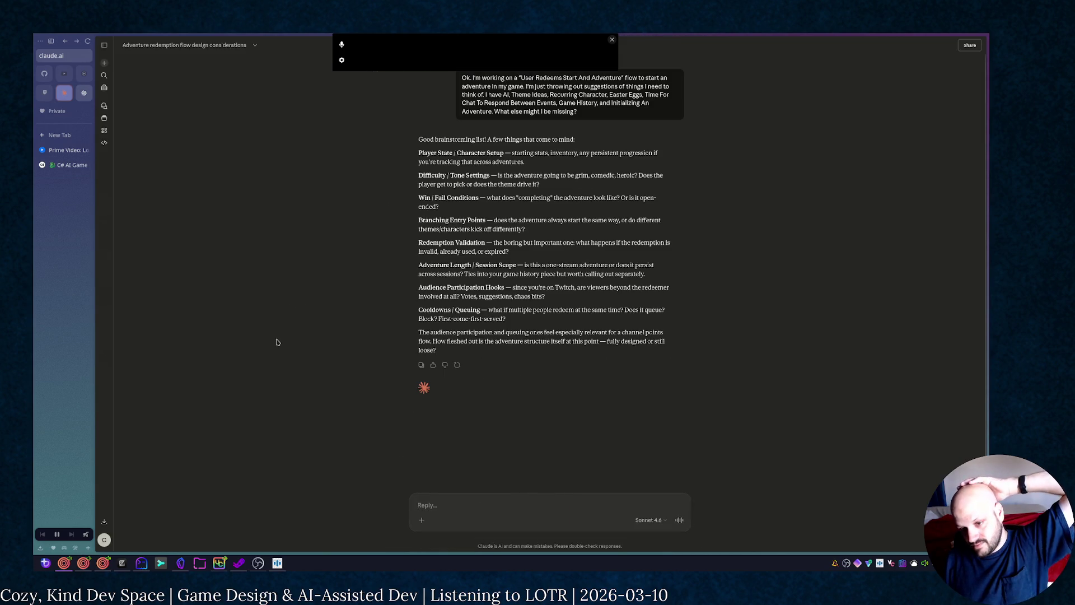
left_click(181, 563)
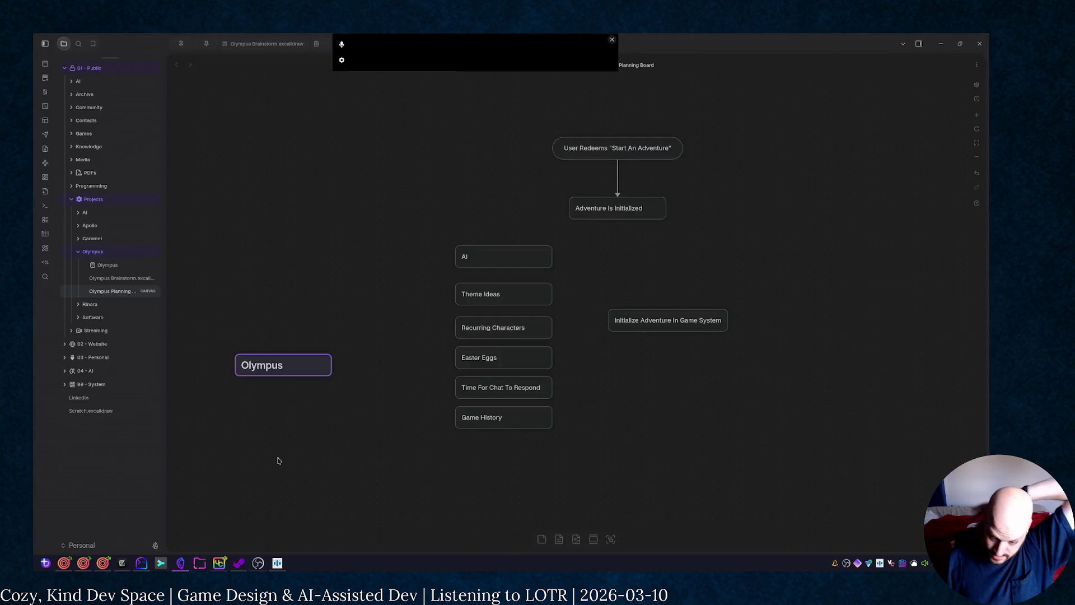
Add a Player Classes card and place it at the board's upper left.
left_click(535, 538)
type("Player Classe")
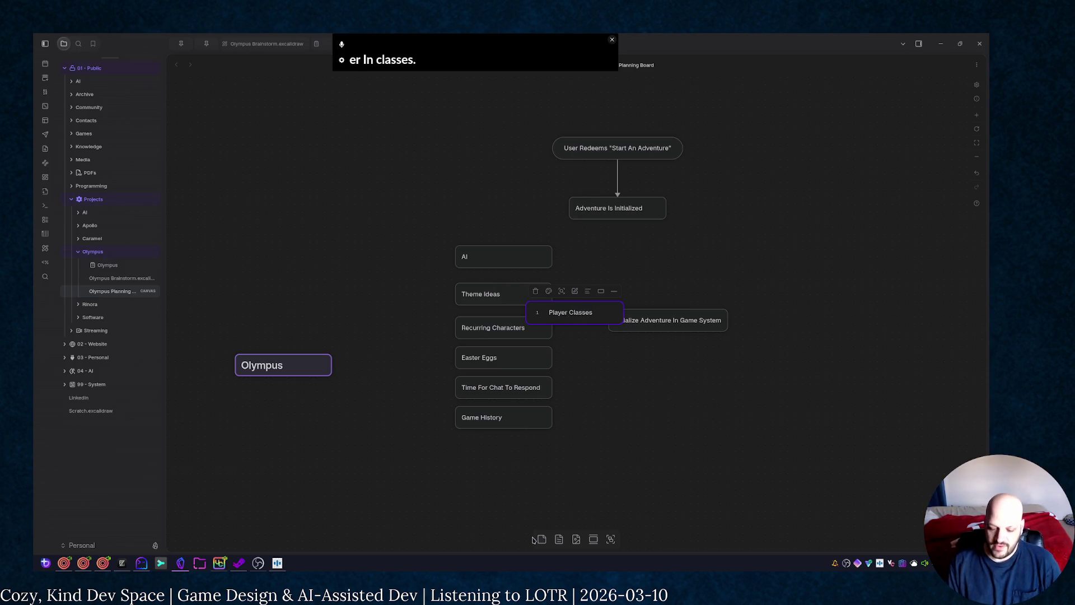
type("s")
key("Return")
key("BackSpace")
left_click(610, 339)
mouse_move(611, 308)
left_mouse_down()
mouse_move(312, 198)
mouse_move(309, 214)
left_mouse_up()
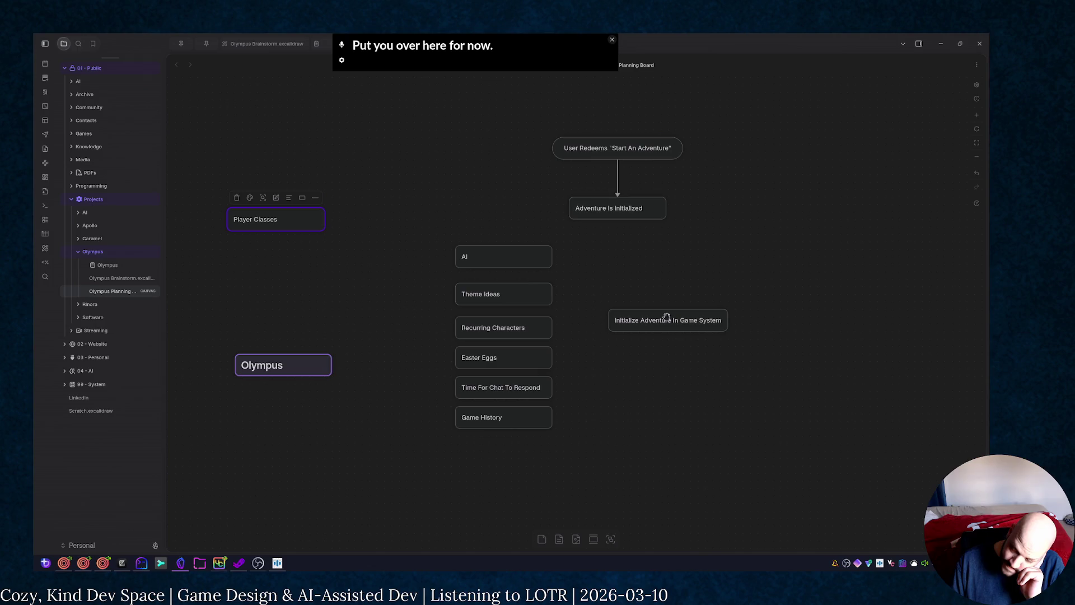
Move Initialize Adventure In Game System beside Adventure Is Initialized.
left_click_drag(667, 317, 810, 207)
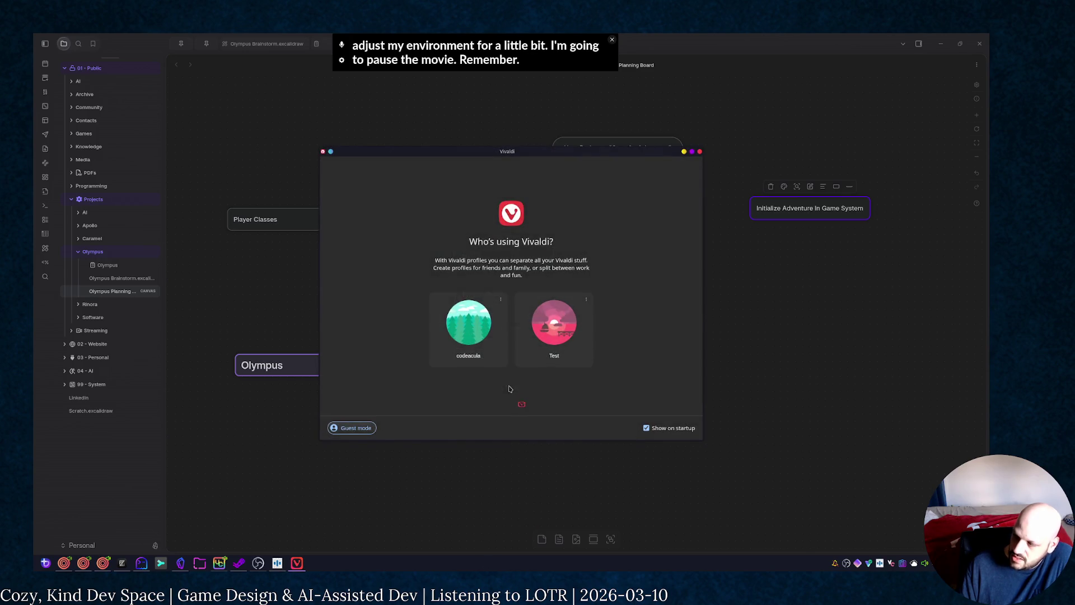
Open Vivaldi with the first profile, shrink its window, and bring up the Claude adventure chat.
left_click(468, 323)
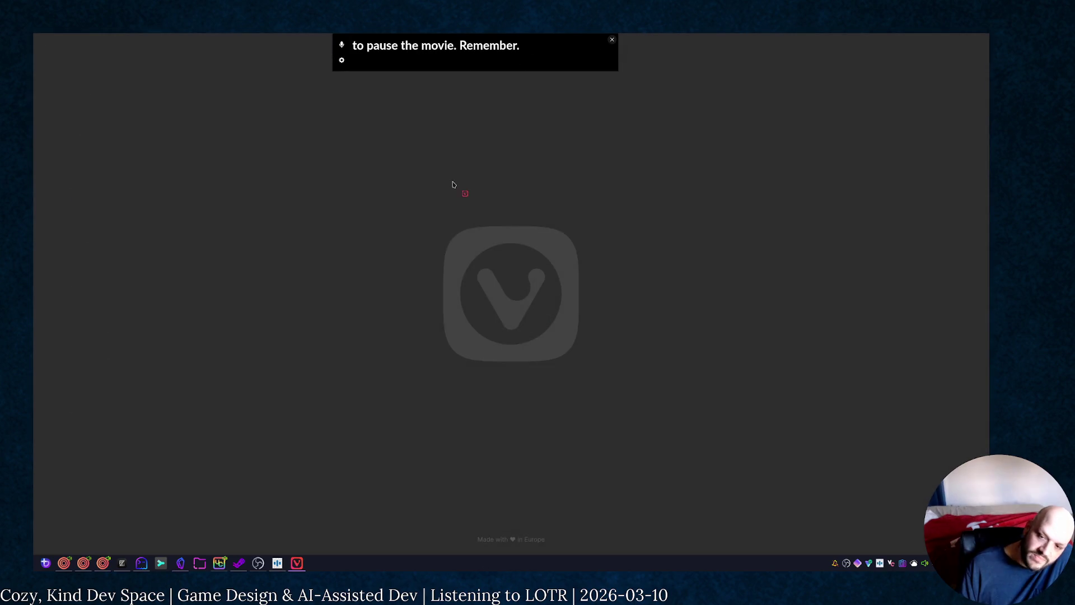
mouse_move(340, 40)
left_mouse_down()
mouse_move(380, 275)
mouse_move(1074, 278)
left_mouse_up()
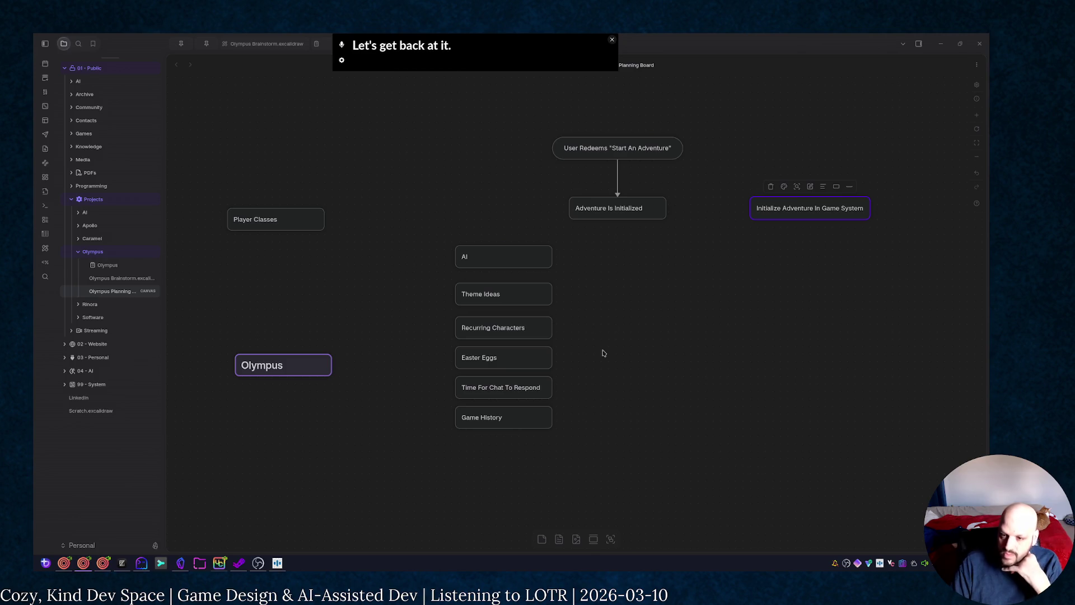
left_click(64, 563)
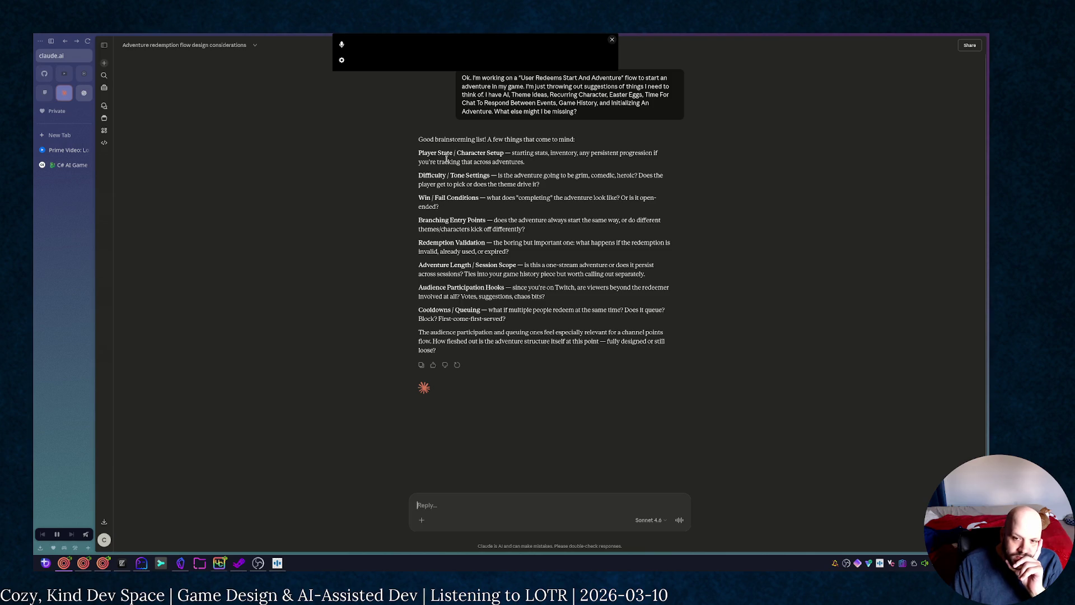
Pan to the flowchart and draw a connection out from Adventure Is Initialized.
left_click(121, 563)
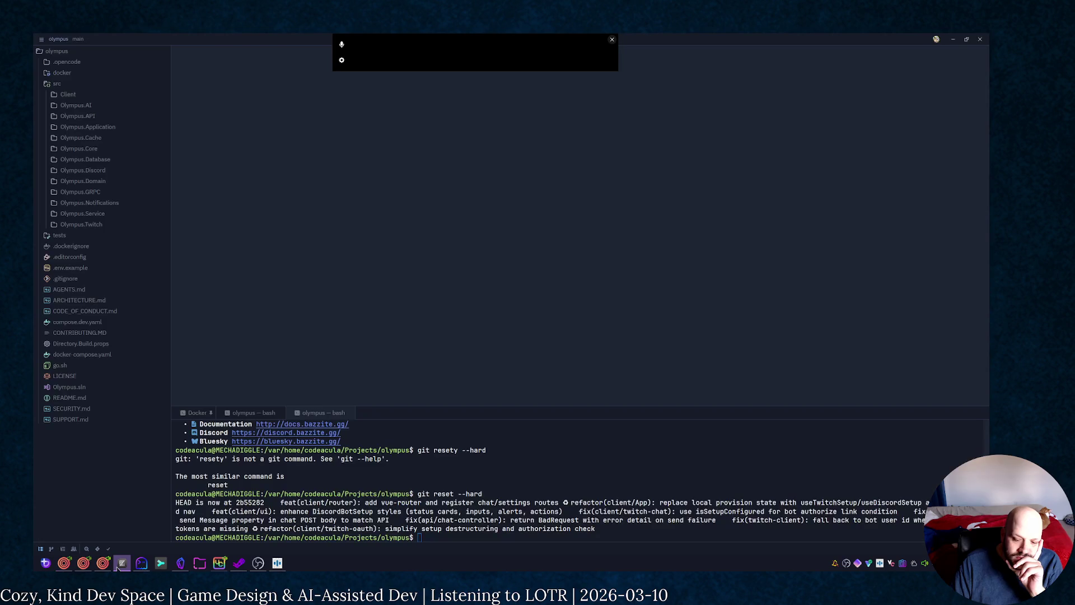
left_click(180, 563)
left_click_drag(713, 339, 435, 195)
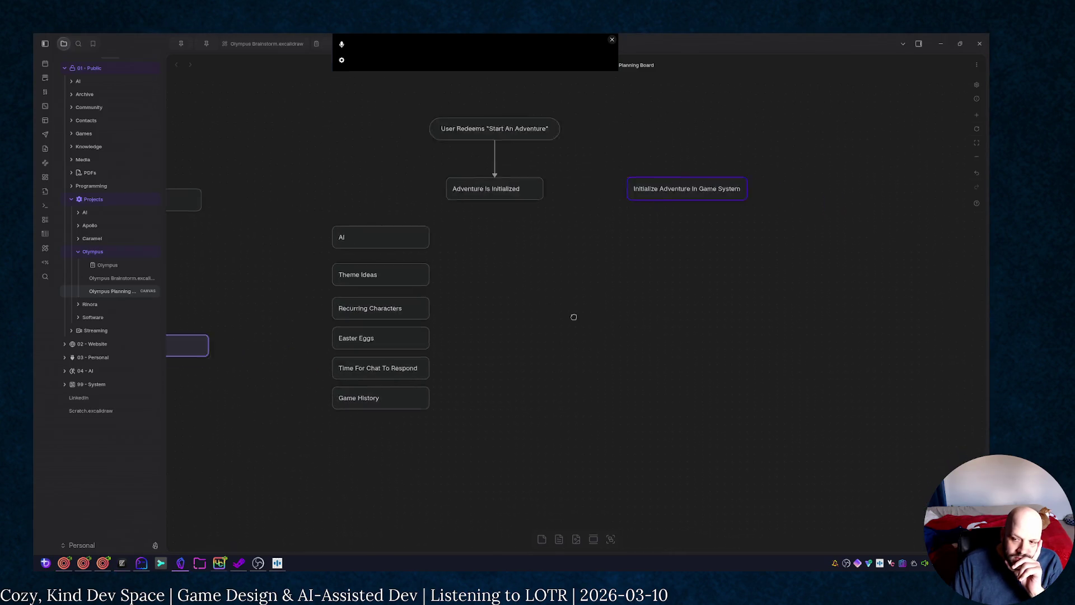
left_click(431, 207)
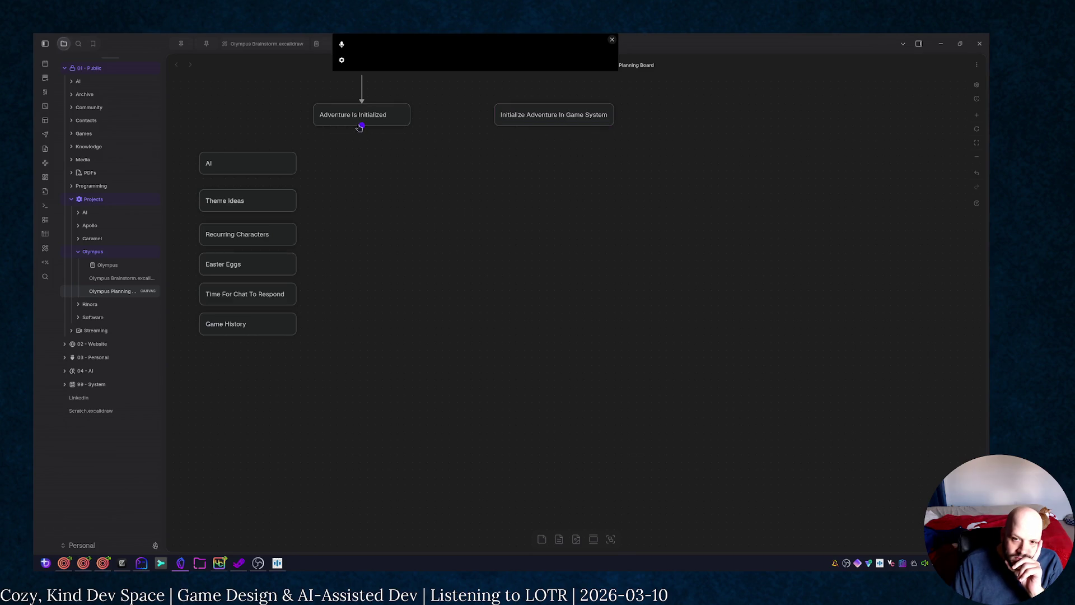
scroll(449, 171, "up", 2)
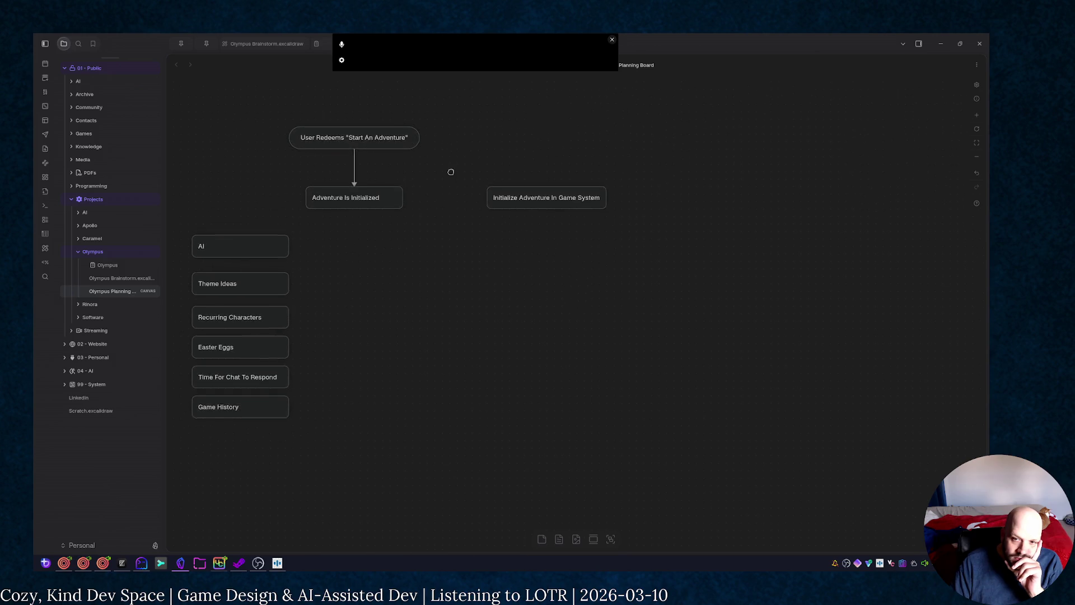
left_click_drag(404, 204, 498, 145)
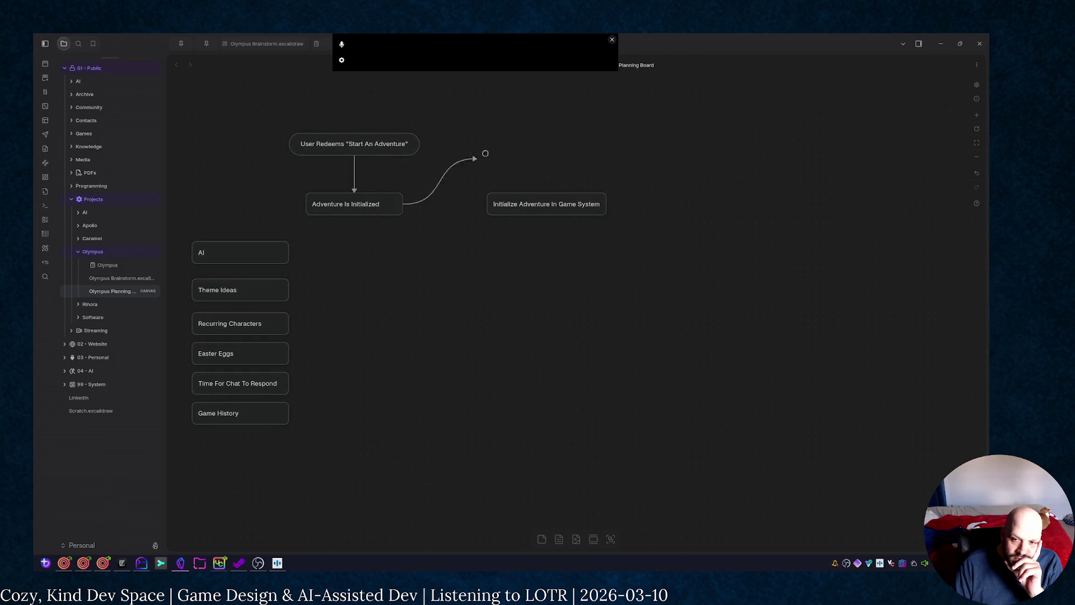
Add a linked card holding the placeholder note and enlarge it to fit its text.
left_click(547, 155)
type("How? ID")
key("BackSpace")
type("don't fuck")
type("know ")
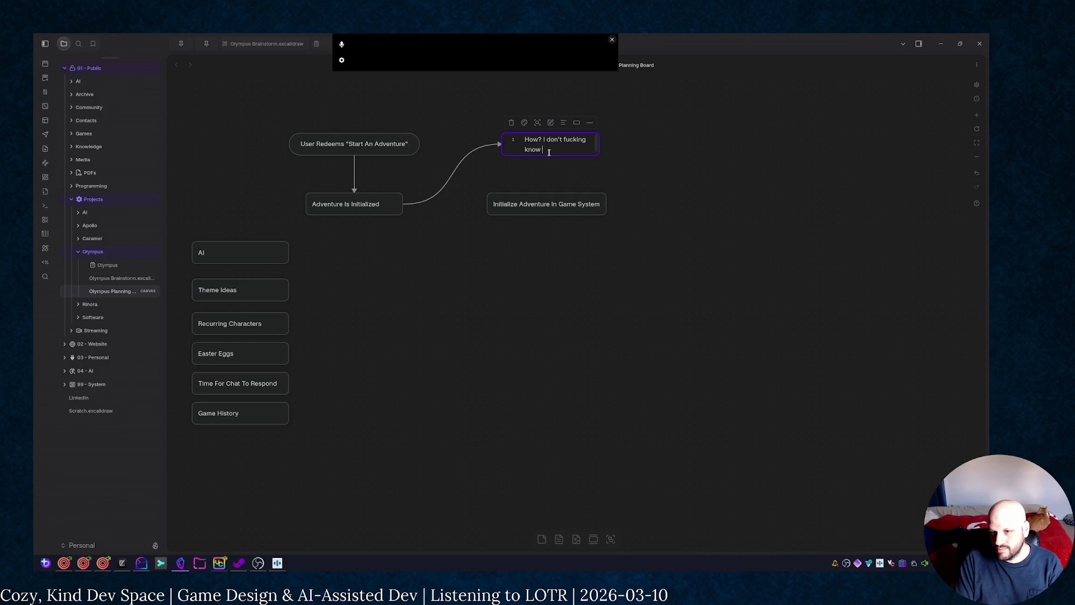
type("shut")
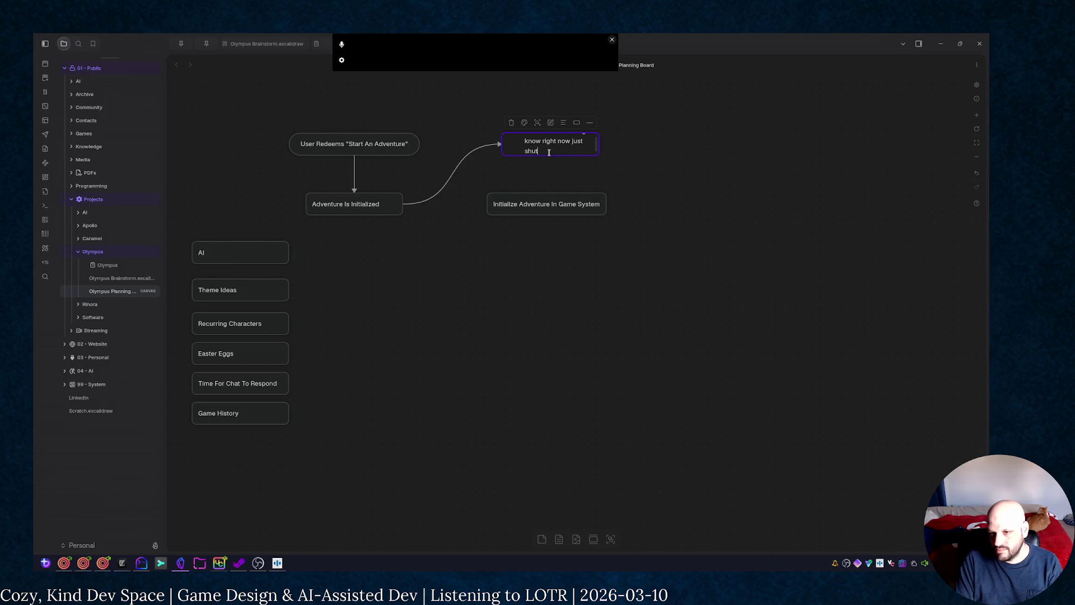
type(" and ")
type("g")
type(" you piece of shit")
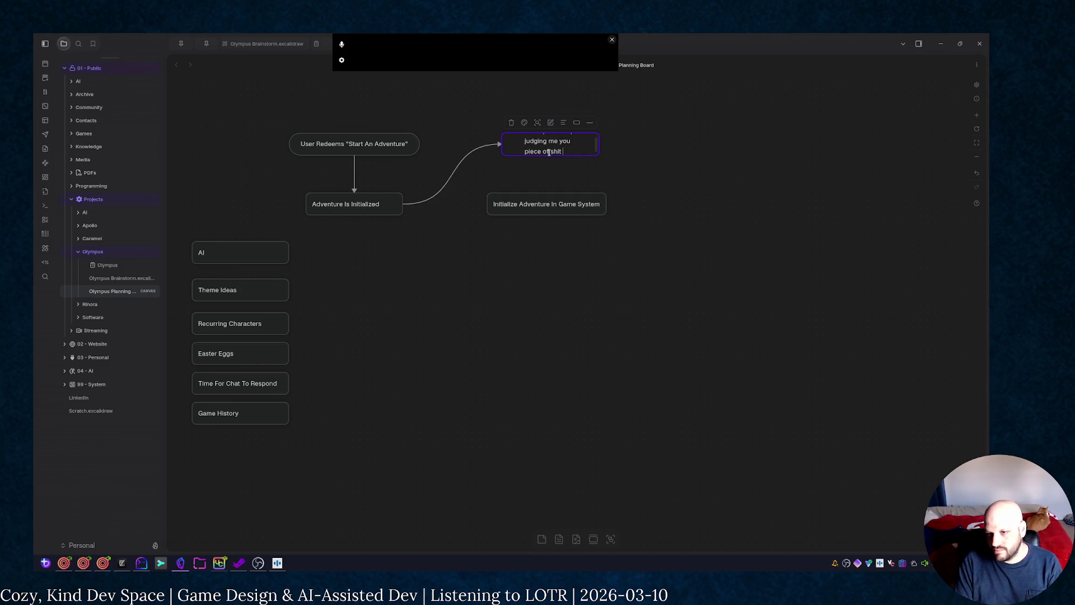
left_click(680, 211)
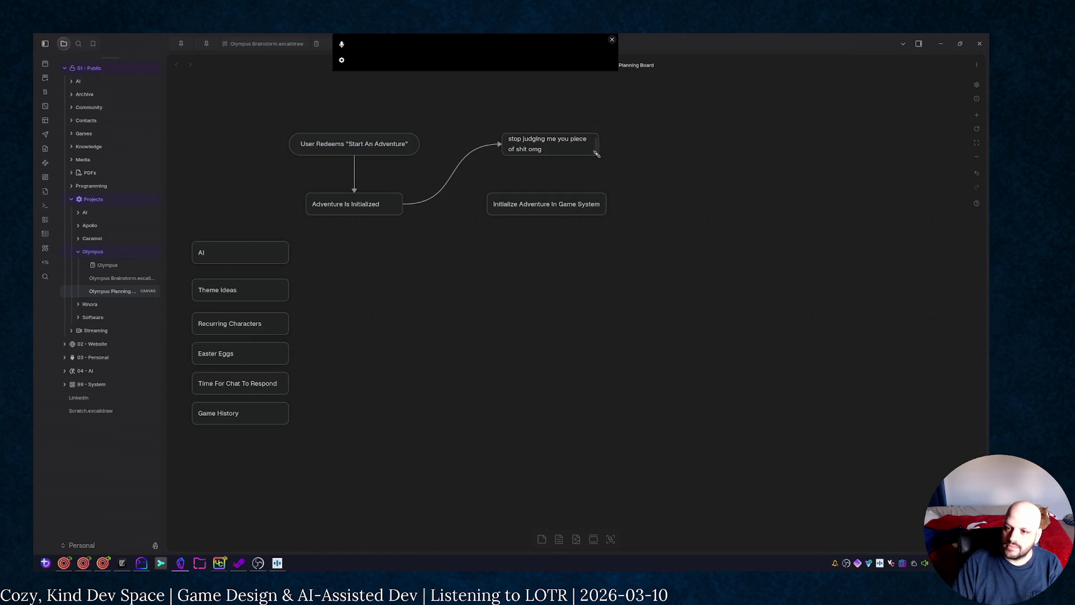
left_click_drag(596, 153, 616, 174)
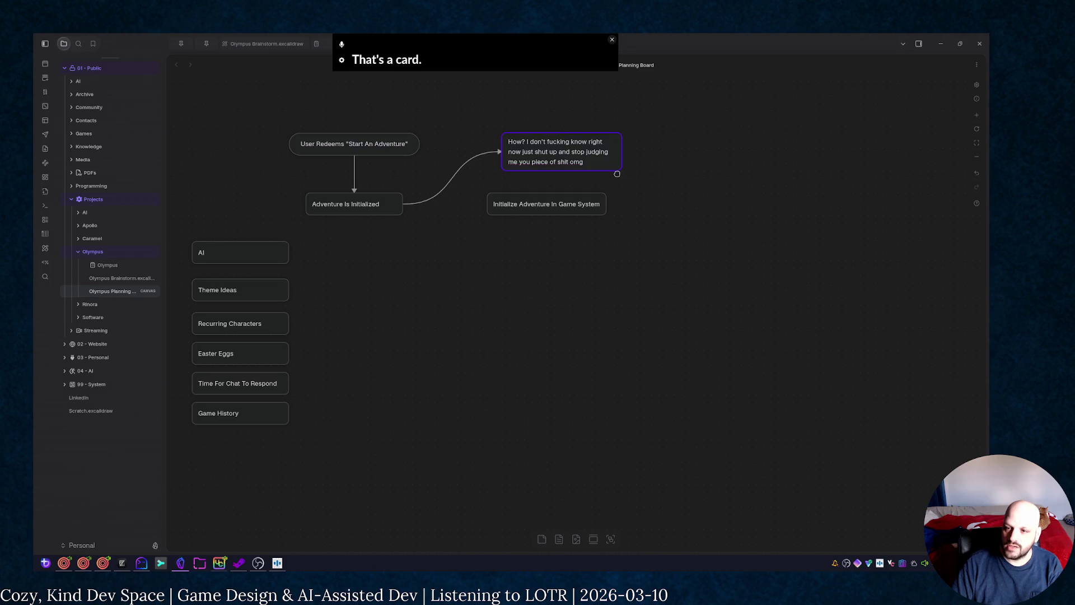
left_click(652, 216)
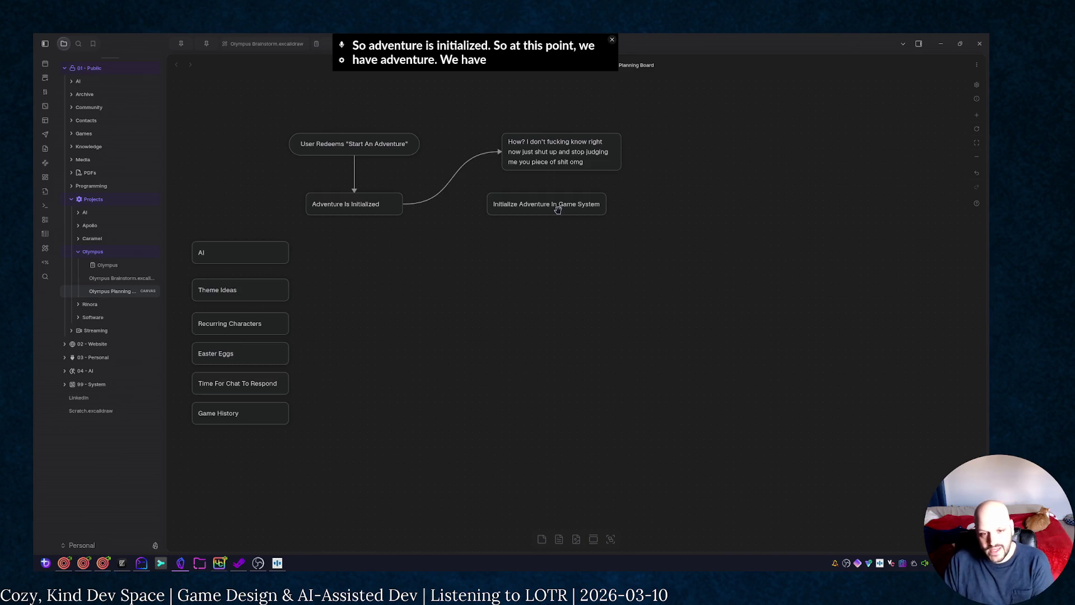
End the Adventure Is Initialized title with a colon and add two blank lines beneath.
double_click(367, 203)
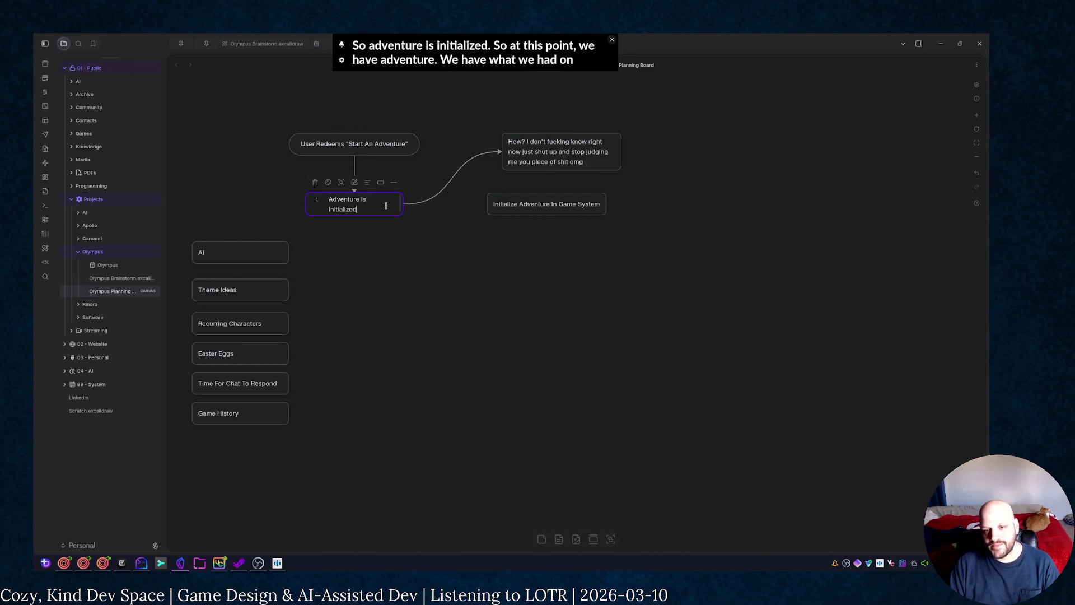
type(":")
key("Return")
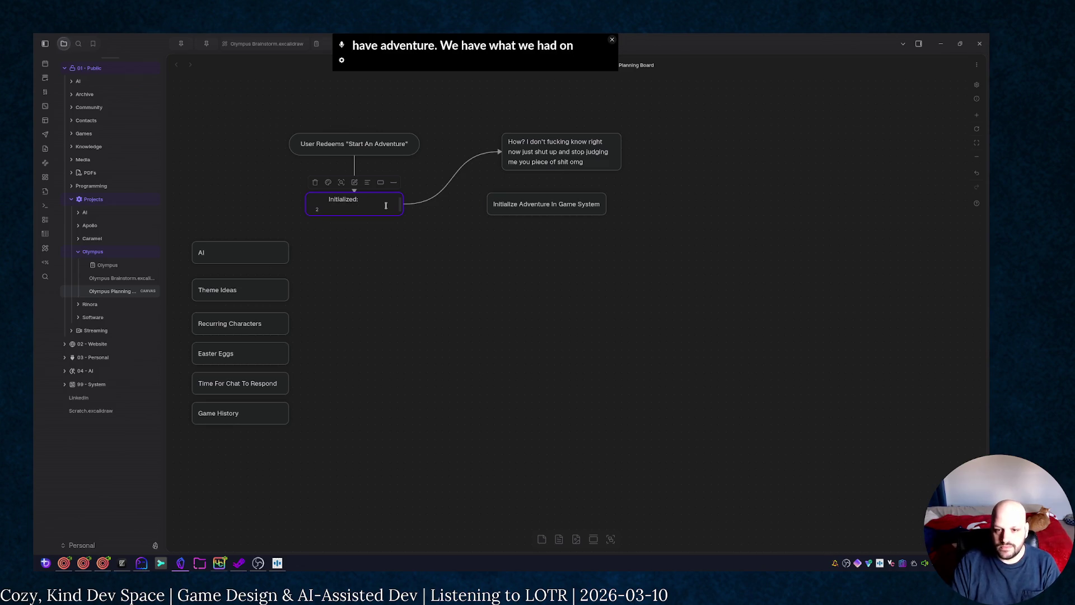
key("Return")
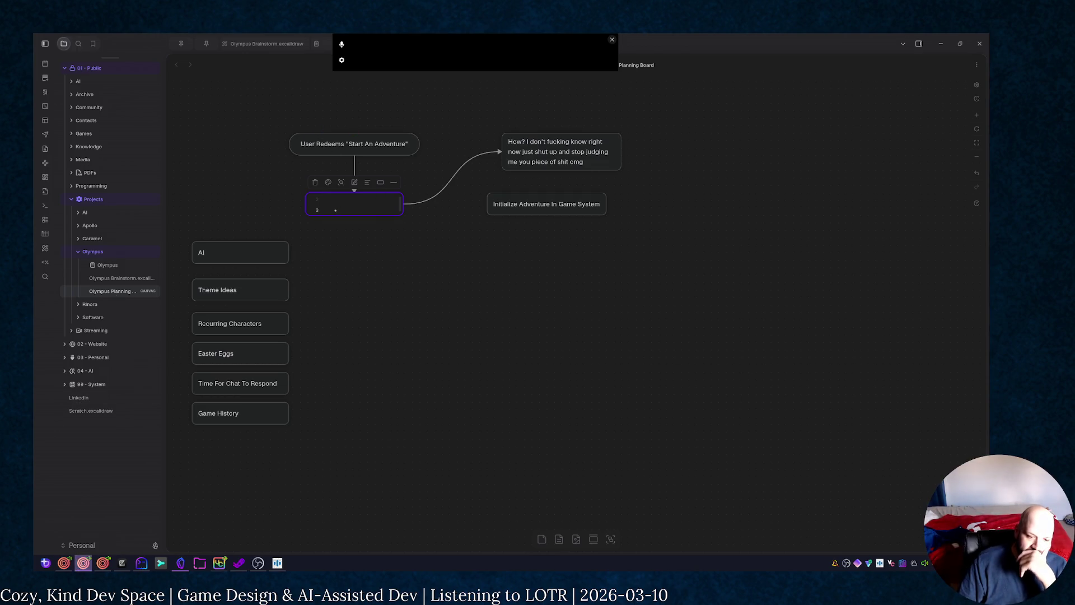
Review the Claude adventure-flow brainstorm, then switch to the Open WebUI chat.
left_click(64, 563)
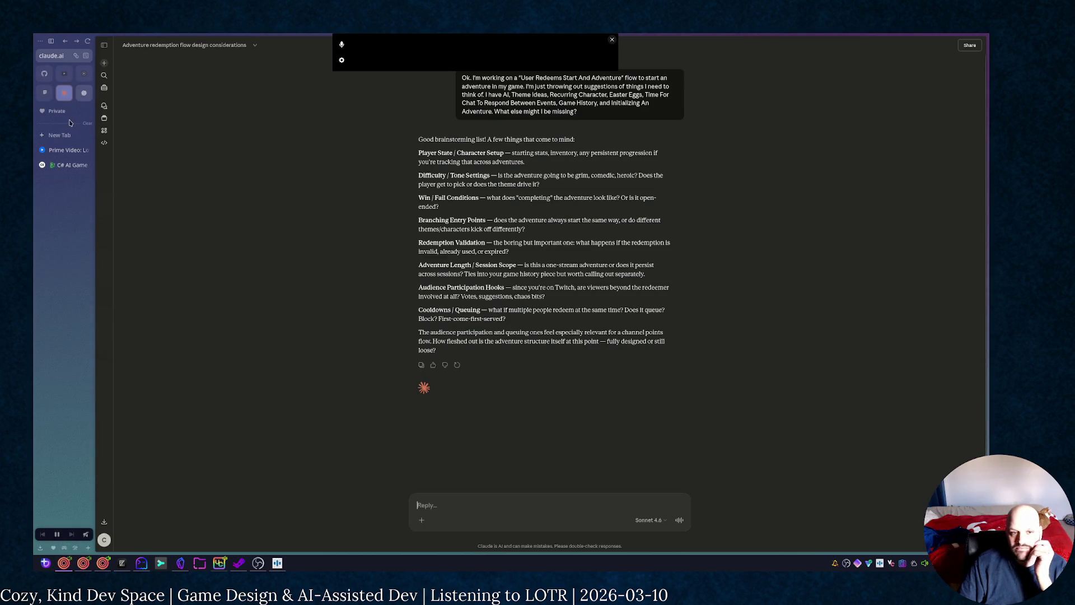
left_click(68, 547)
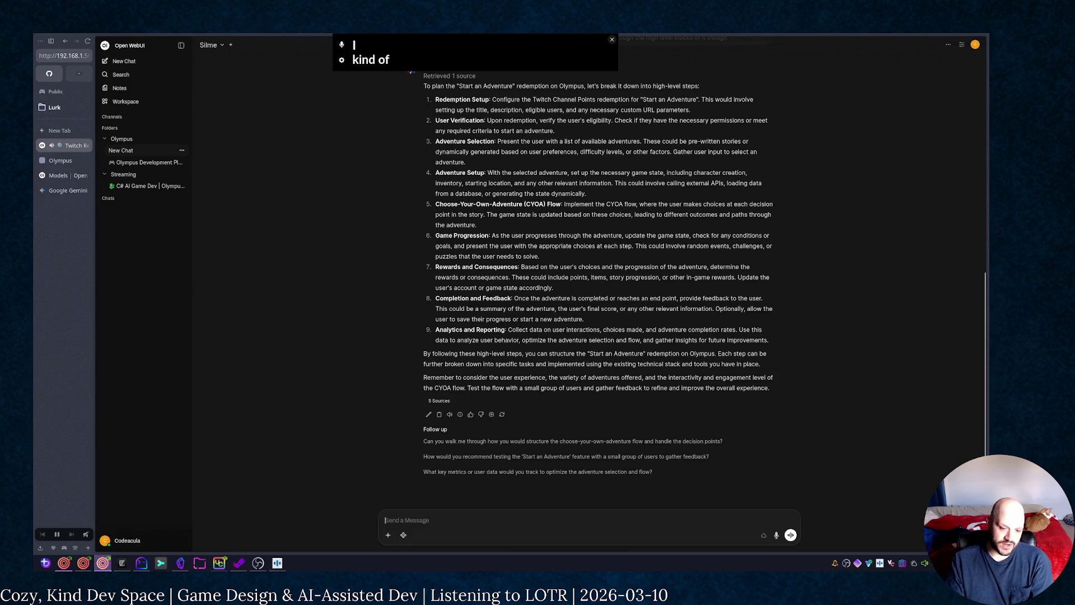
Glance at the olympus terminal in Zed and switch back to the Obsidian flowchart.
left_click(122, 564)
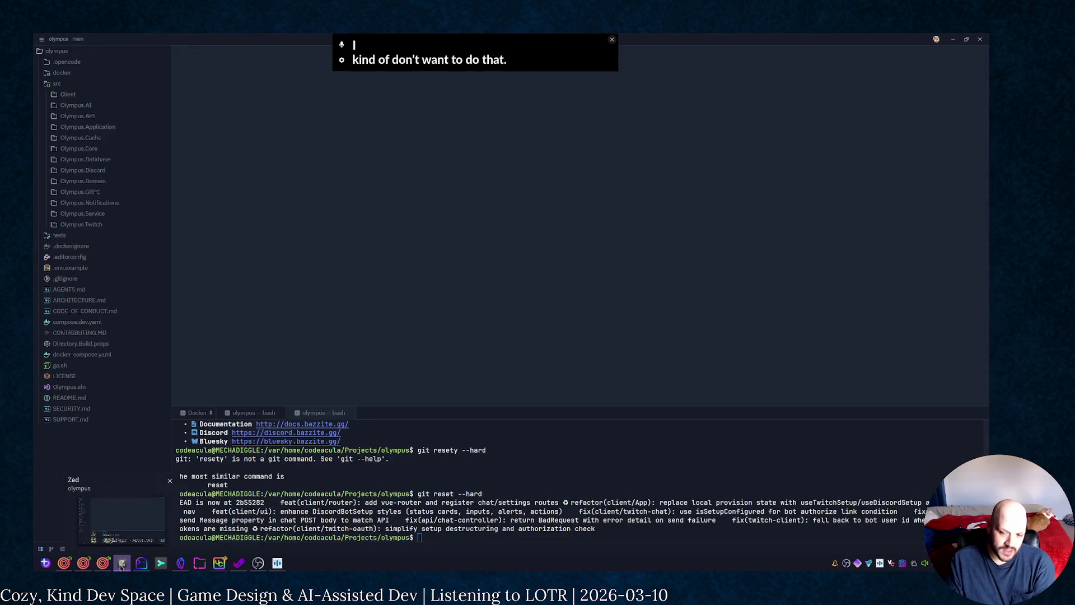
left_click(180, 562)
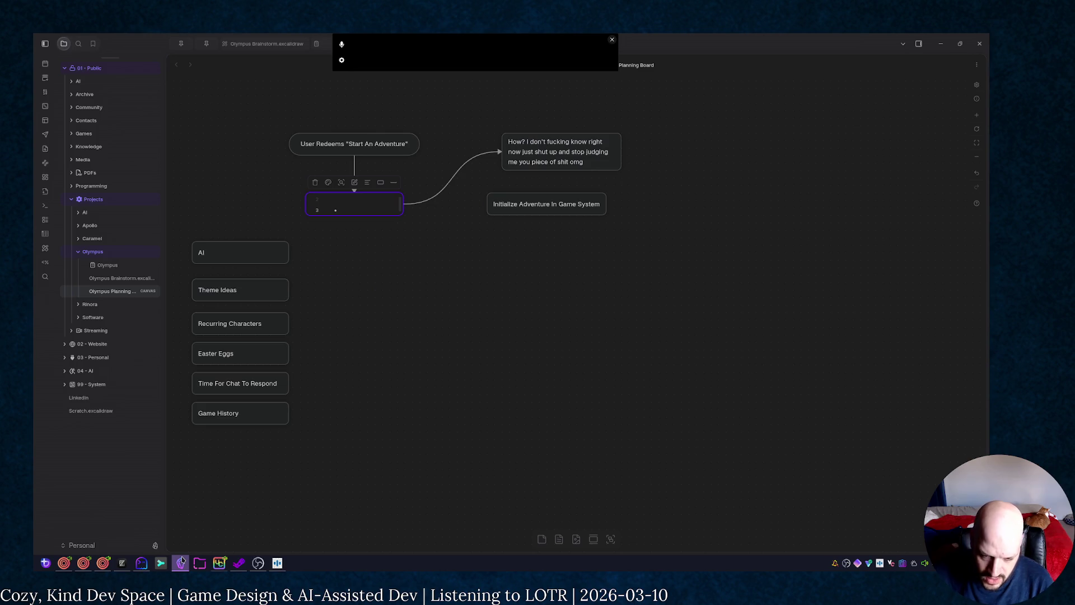
Switch from the flowchart to the OpenCode agent session.
left_click(142, 562)
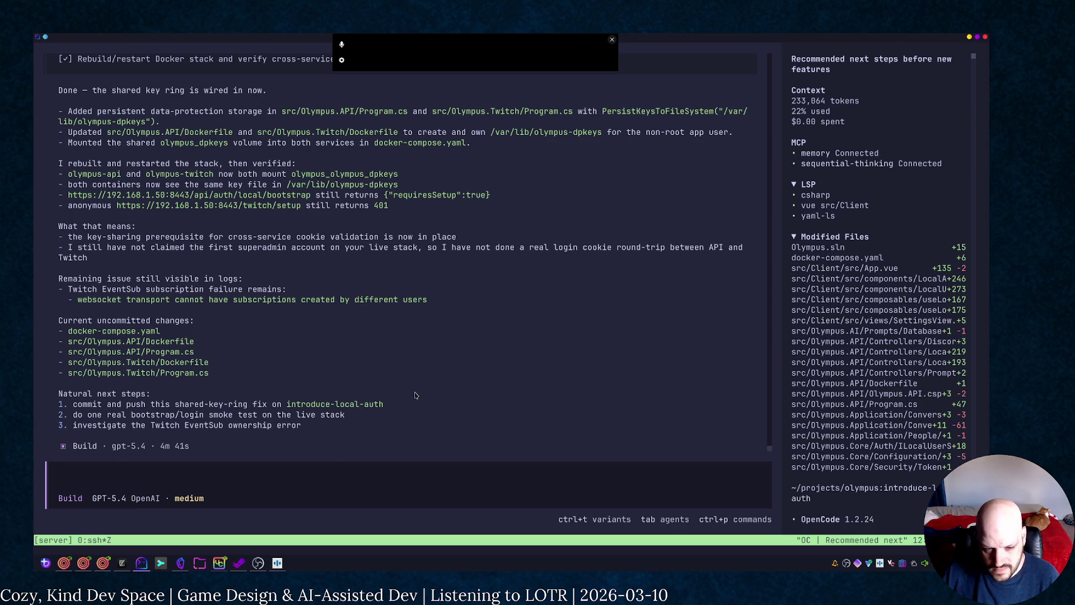
type("Let's do it")
Send the go-ahead message and accept the recommended superadmin email choice.
key("Return")
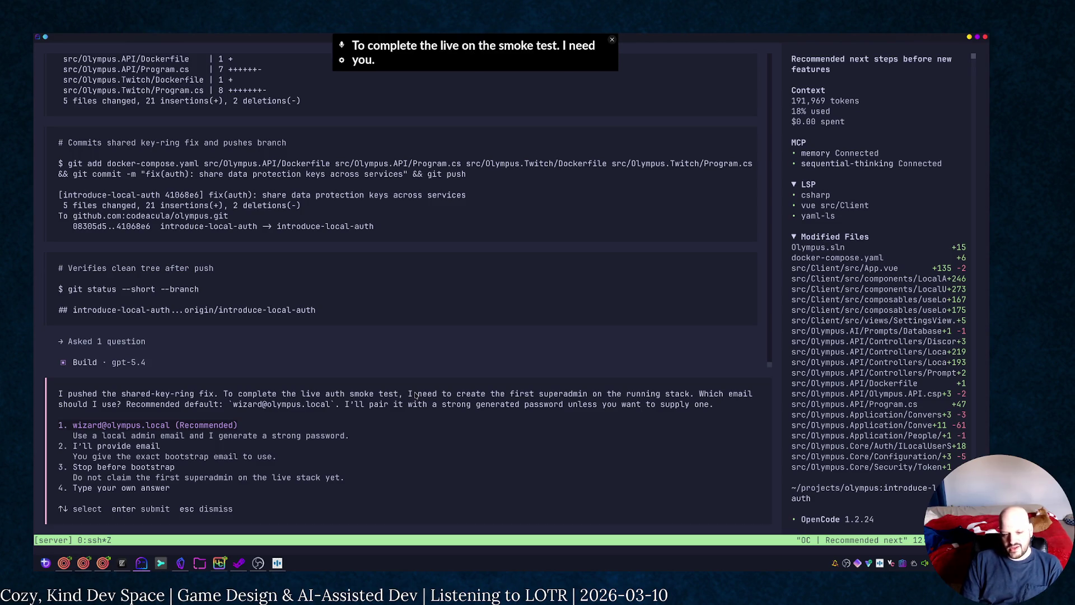
key("Return")
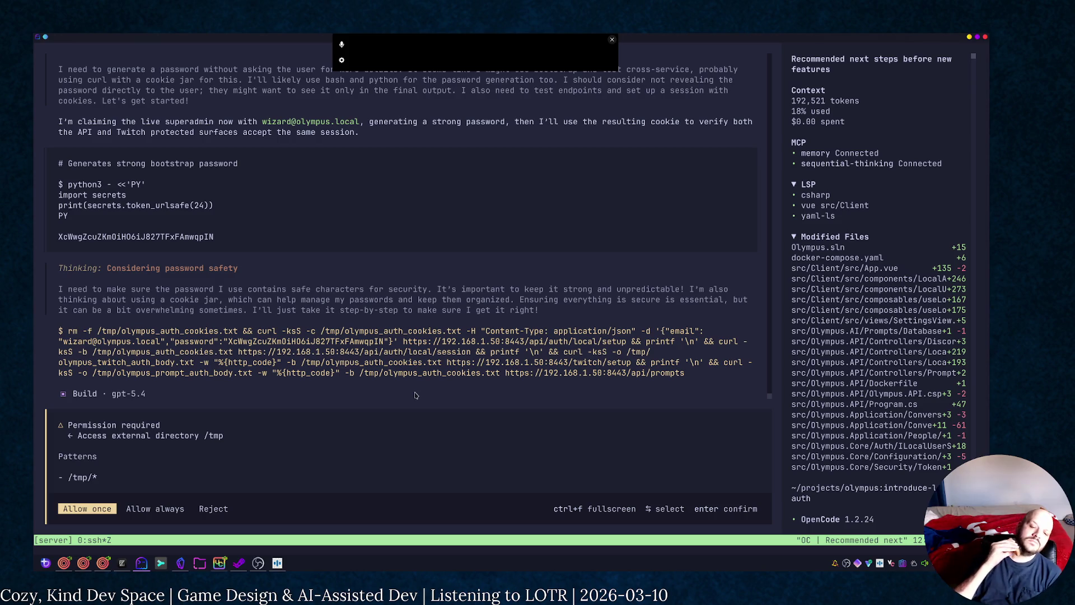
Always allow temporary directory access so the login test runs, then return to Obsidian.
key("Right")
key("Return")
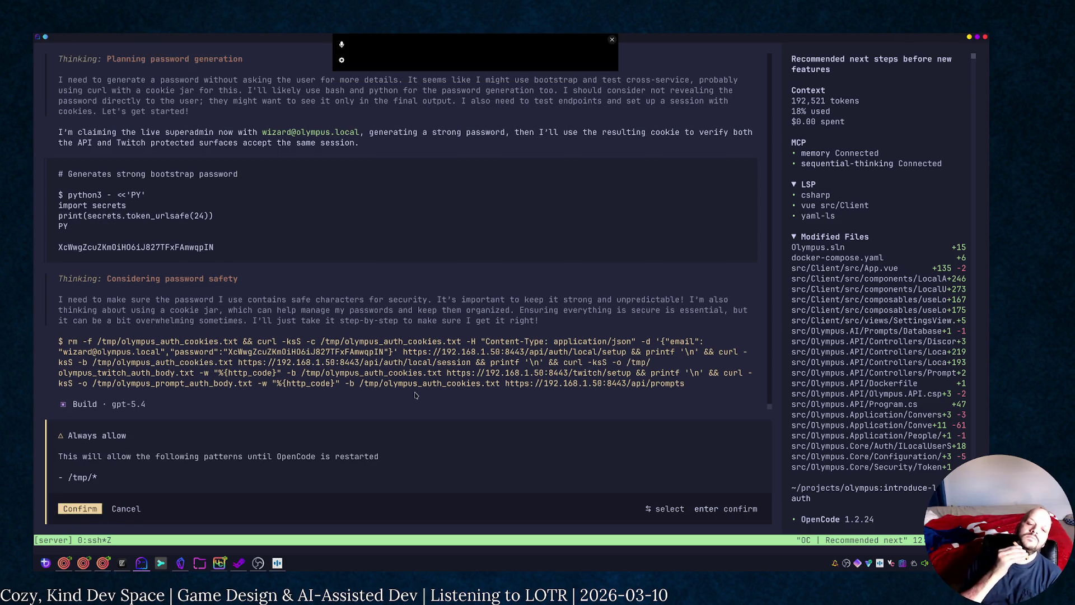
key("Return")
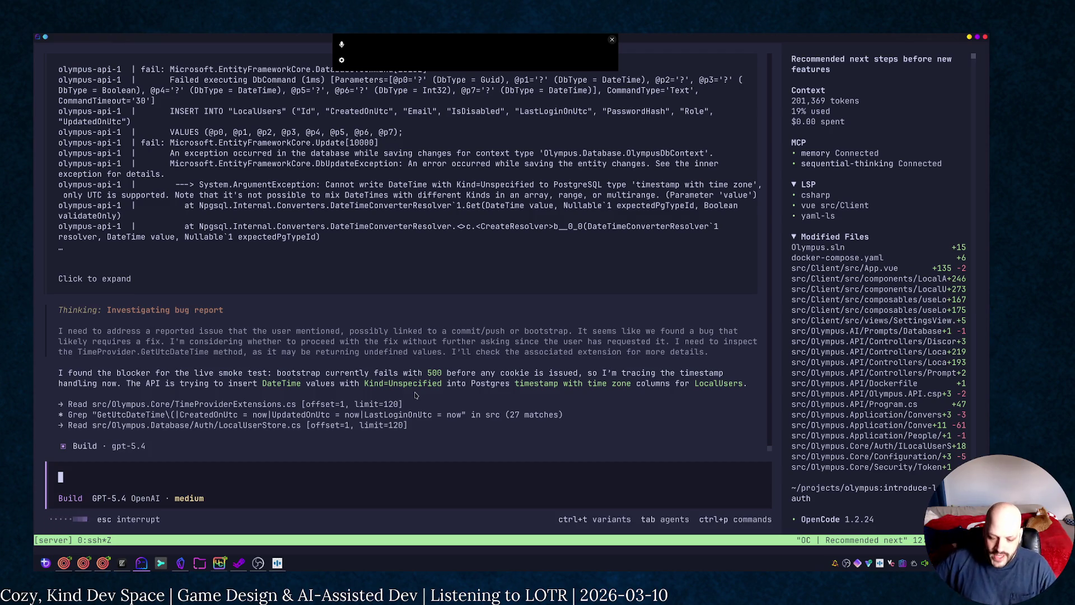
left_click(179, 563)
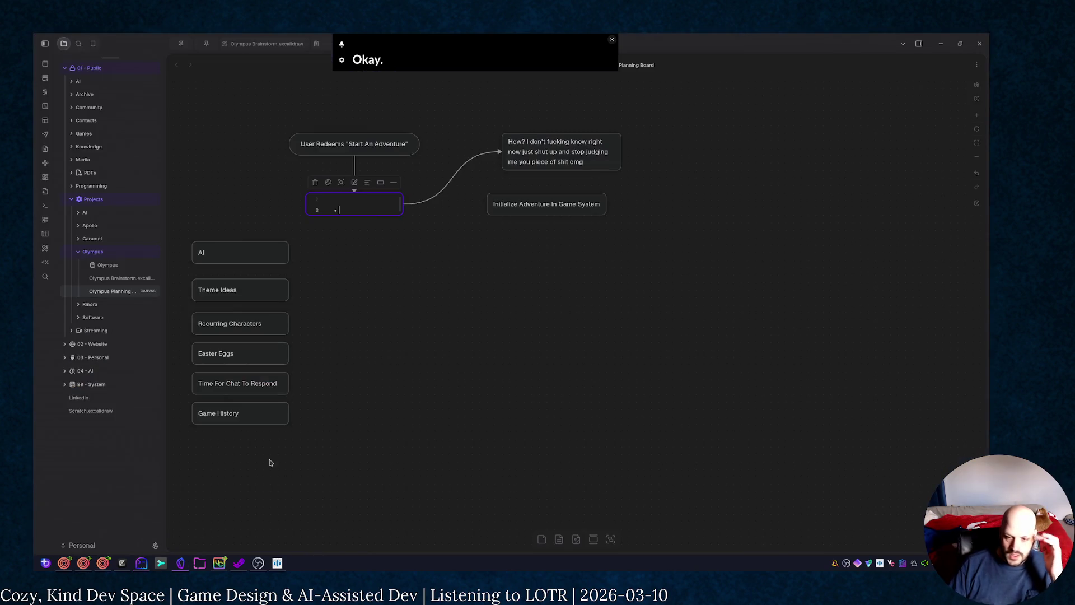
Finish the 'Adventure Is Initialized' card and add a 'Players Are Given Rewards' card.
left_click(360, 202)
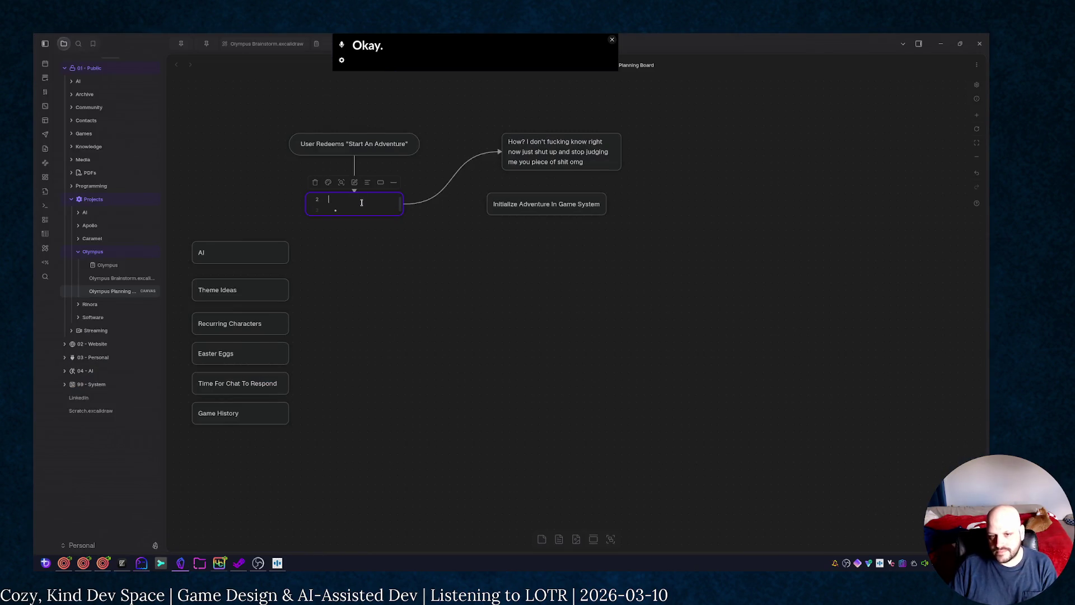
type("Initialized:")
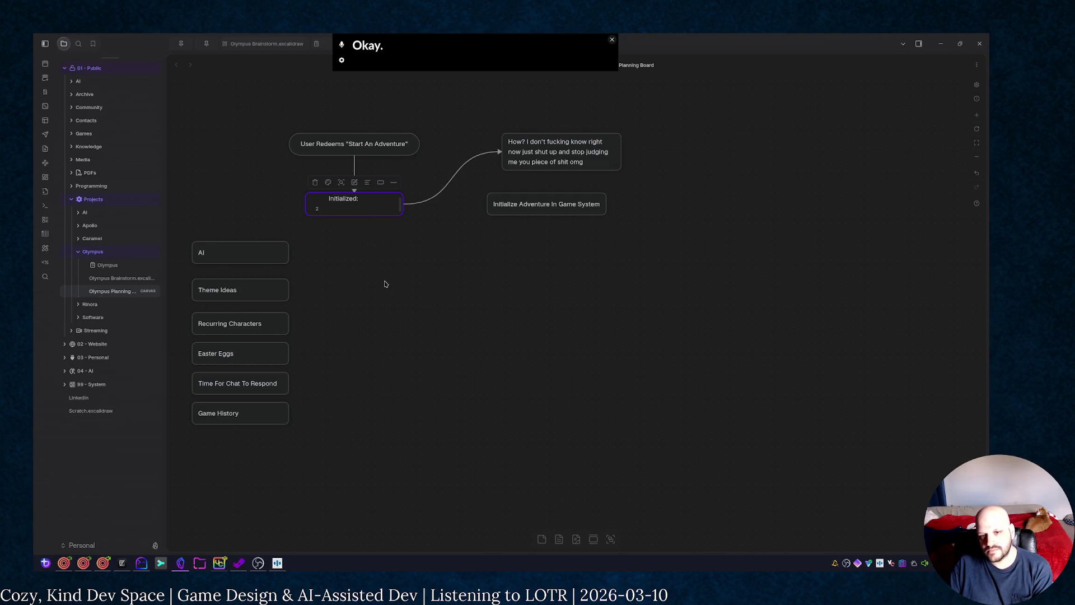
type("Adventure Is")
left_click(385, 288)
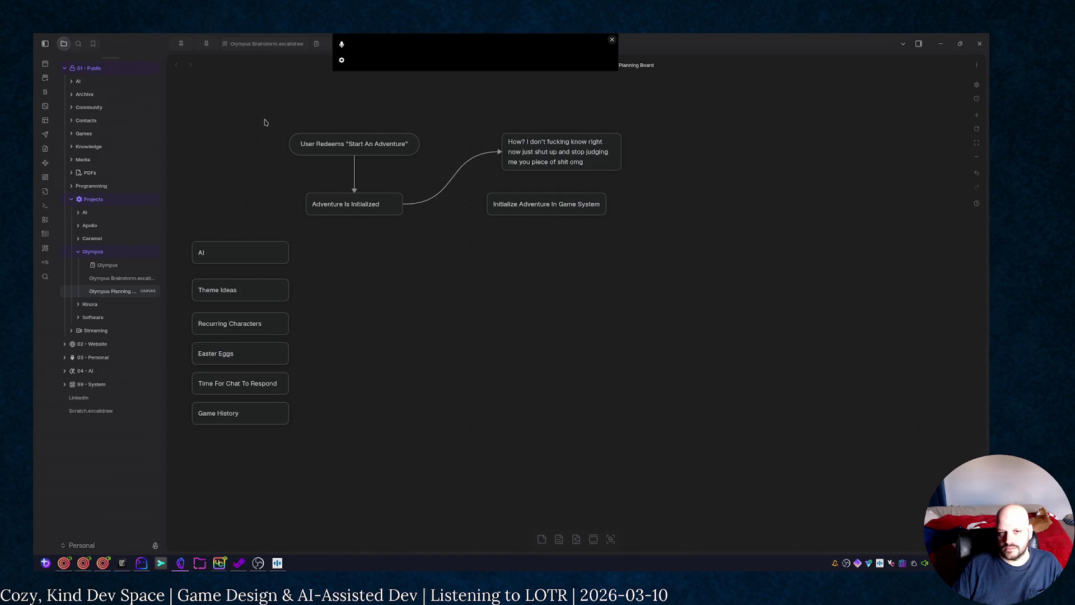
left_click(542, 538)
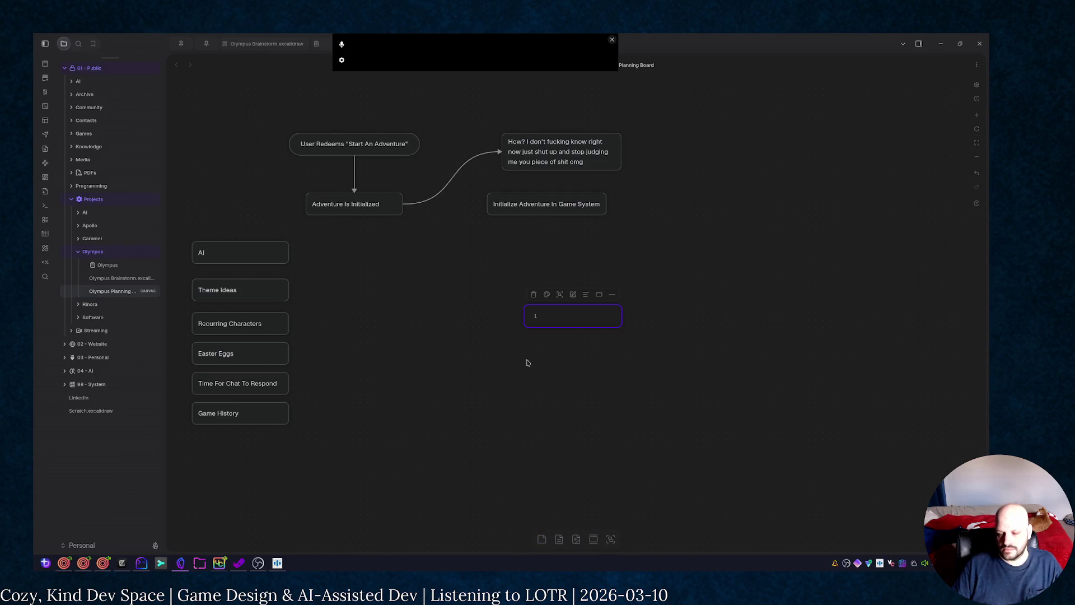
type("Players Are Givern")
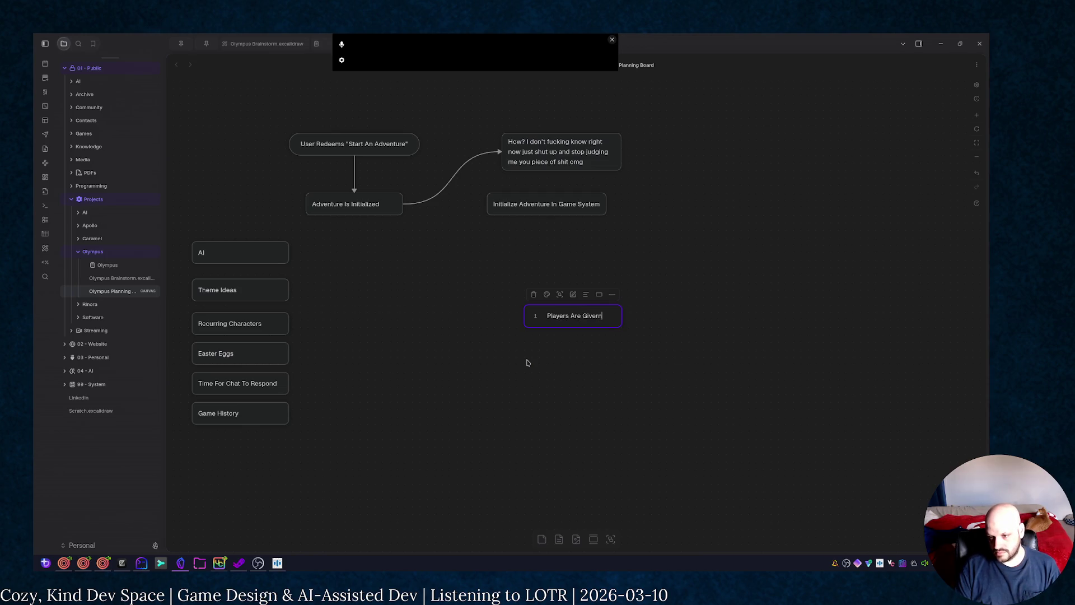
type("ewards")
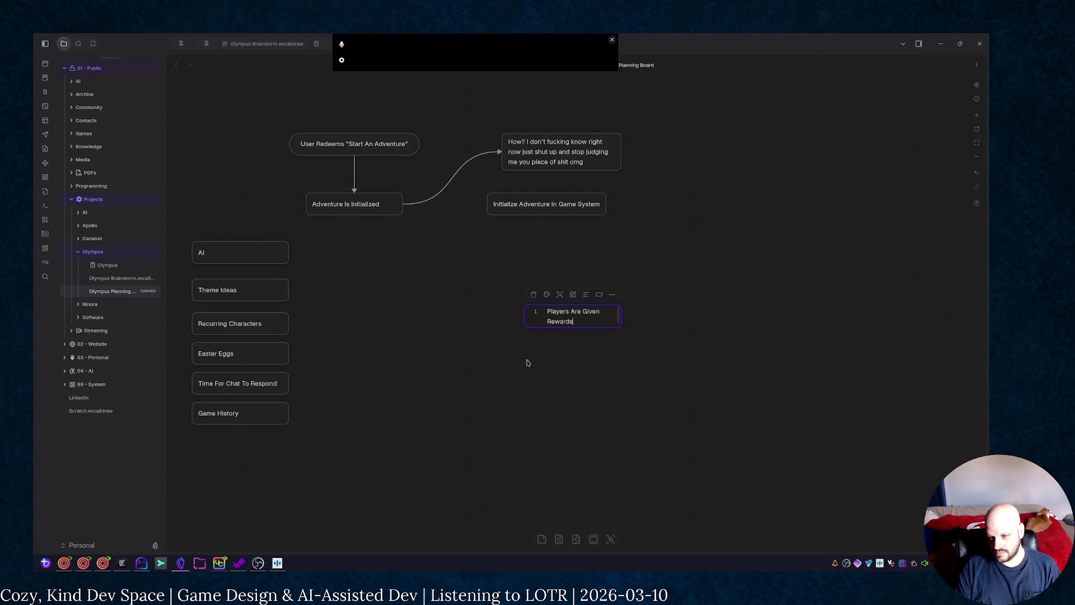
left_click(530, 361)
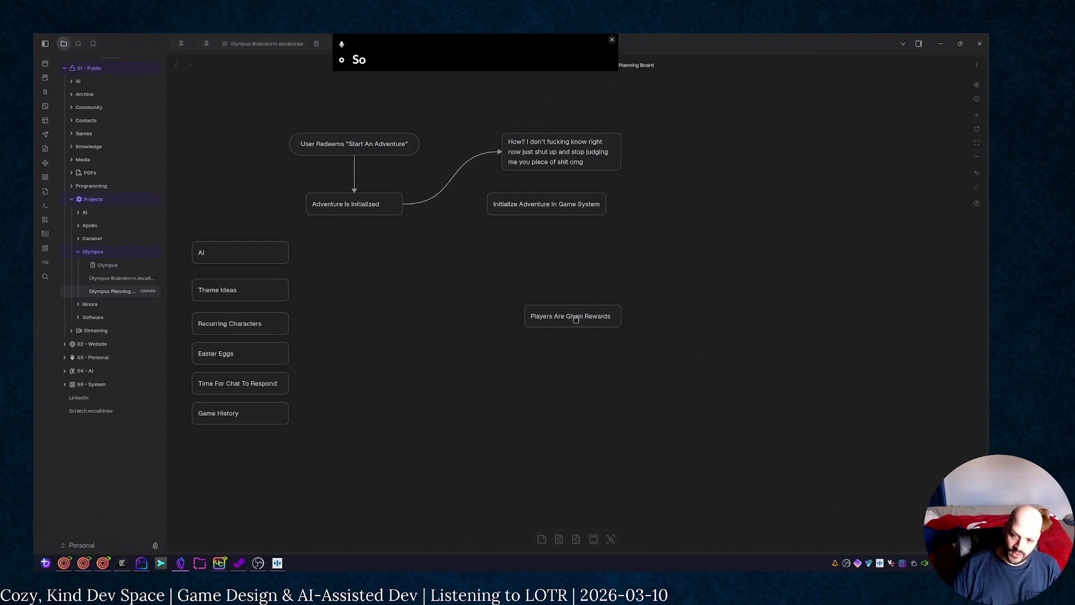
Move the rewards card lower on the canvas and colour it green.
left_click_drag(575, 319, 387, 521)
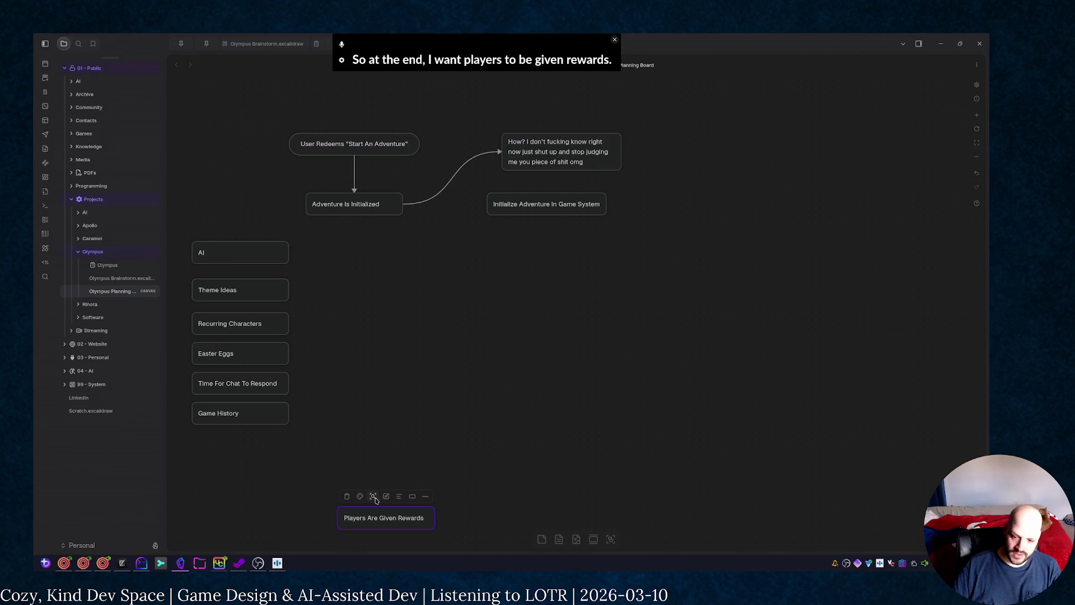
left_click(360, 496)
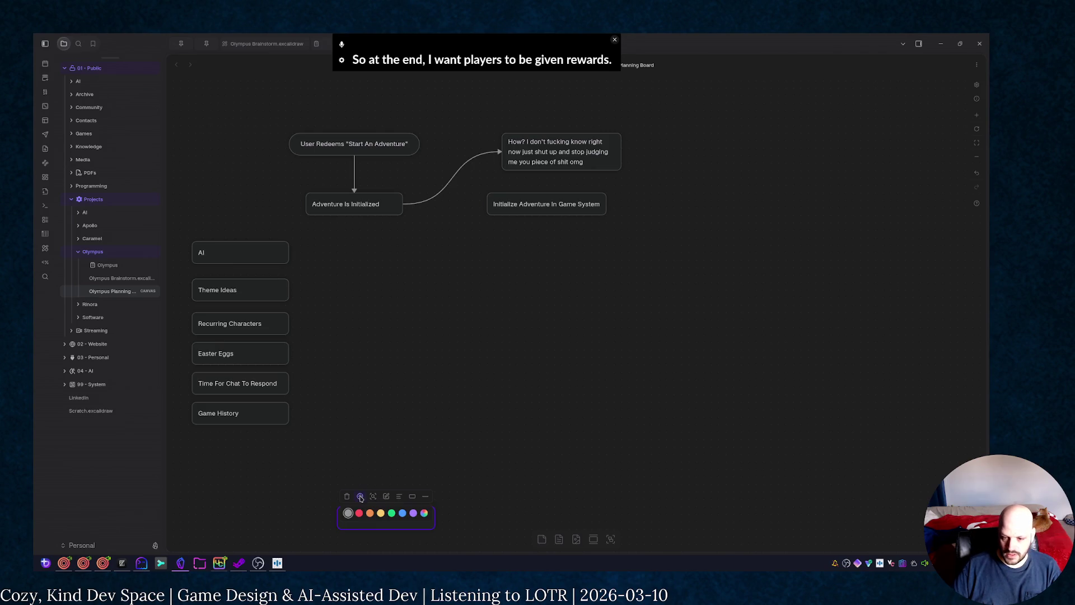
left_click(392, 513)
left_click(609, 446)
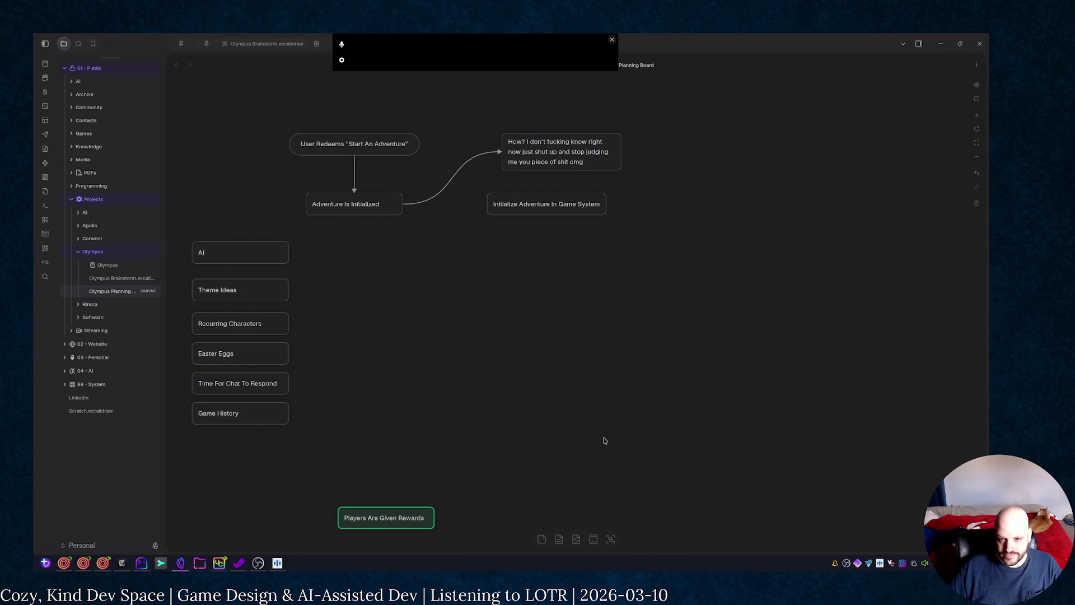
Add a new canvas card reading 'Players Vote On Choices'.
left_click(536, 535)
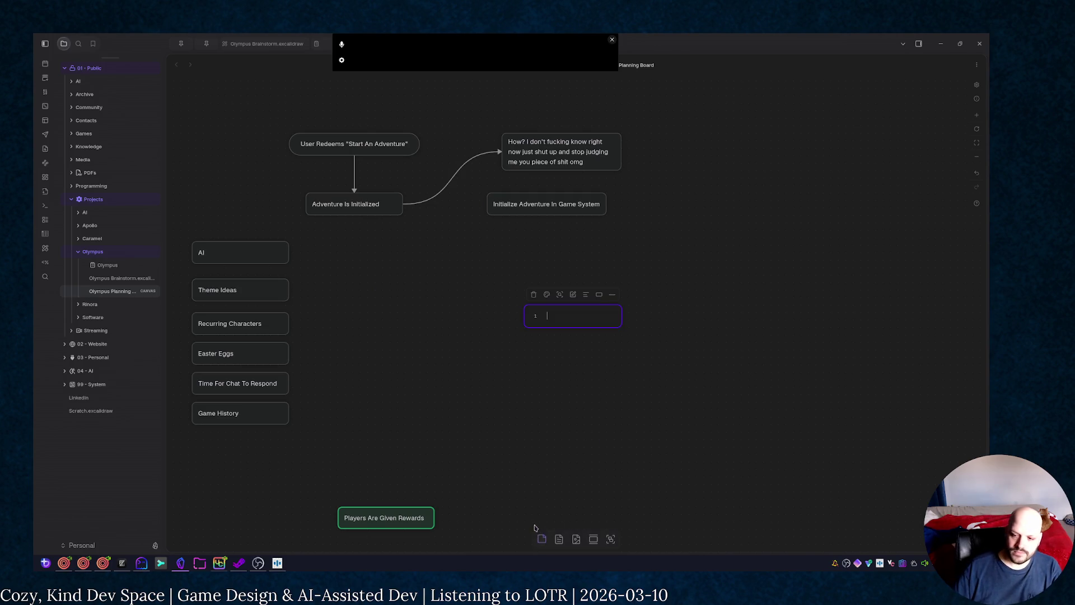
type("Players Vote On Choices")
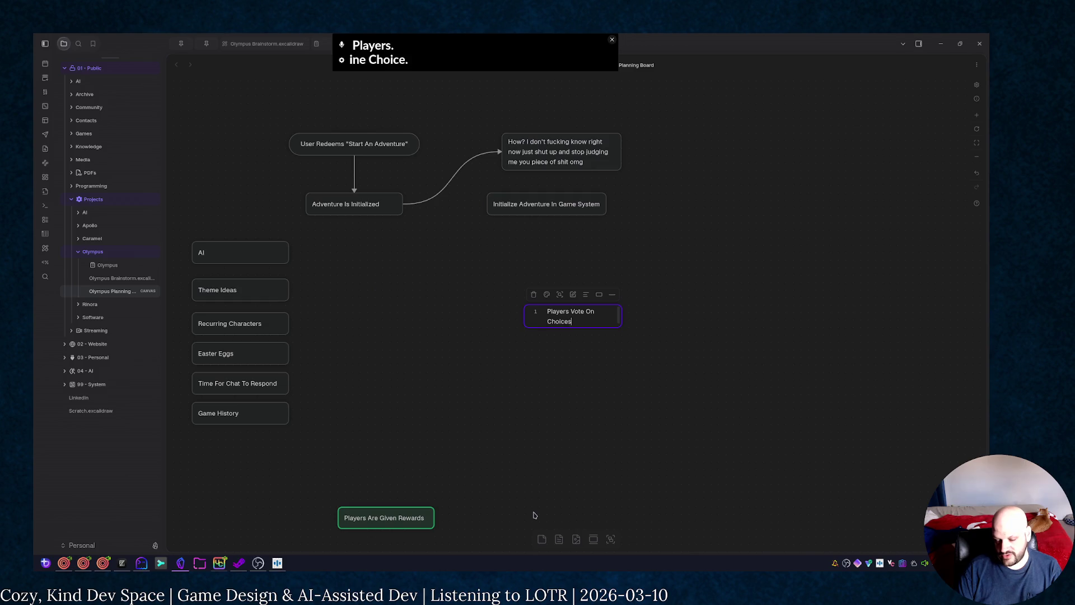
Place 'Players Vote On Choices' directly under 'Adventure Is Initialized'.
left_click(766, 513)
left_click_drag(598, 321, 589, 330)
mouse_move(384, 391)
left_mouse_down()
mouse_move(422, 407)
mouse_move(425, 267)
mouse_move(408, 311)
left_mouse_up()
left_click(411, 364)
left_click_drag(384, 355, 542, 371)
Box-select the six side cards from AI to Game History and move them up and left.
left_click_drag(316, 206, 444, 476)
left_click_drag(417, 333, 326, 166)
left_click(459, 314)
Line 'Time For Chat To Respond' up beneath 'Players Vote On Choices' and nudge the rewards card into the column.
left_click_drag(320, 224, 538, 364)
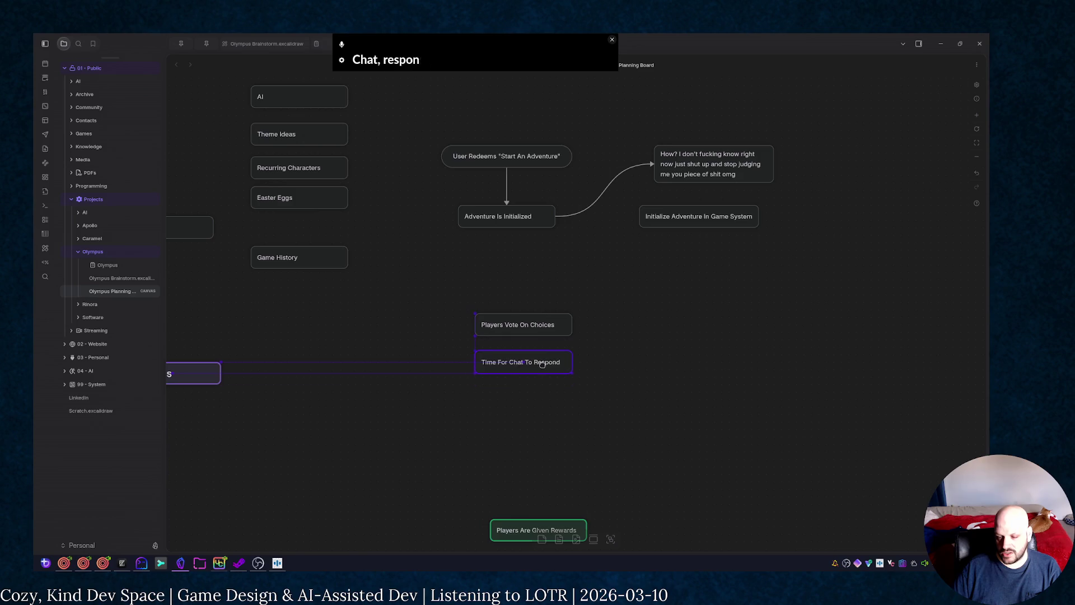
left_click_drag(538, 363, 536, 354)
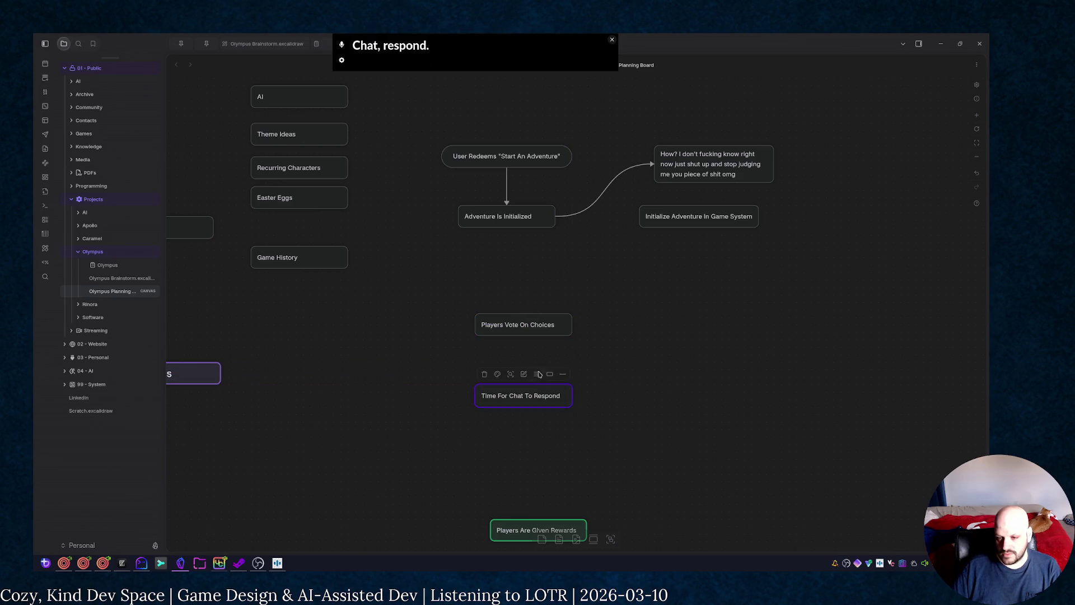
left_click_drag(537, 391, 538, 357)
left_click(607, 447)
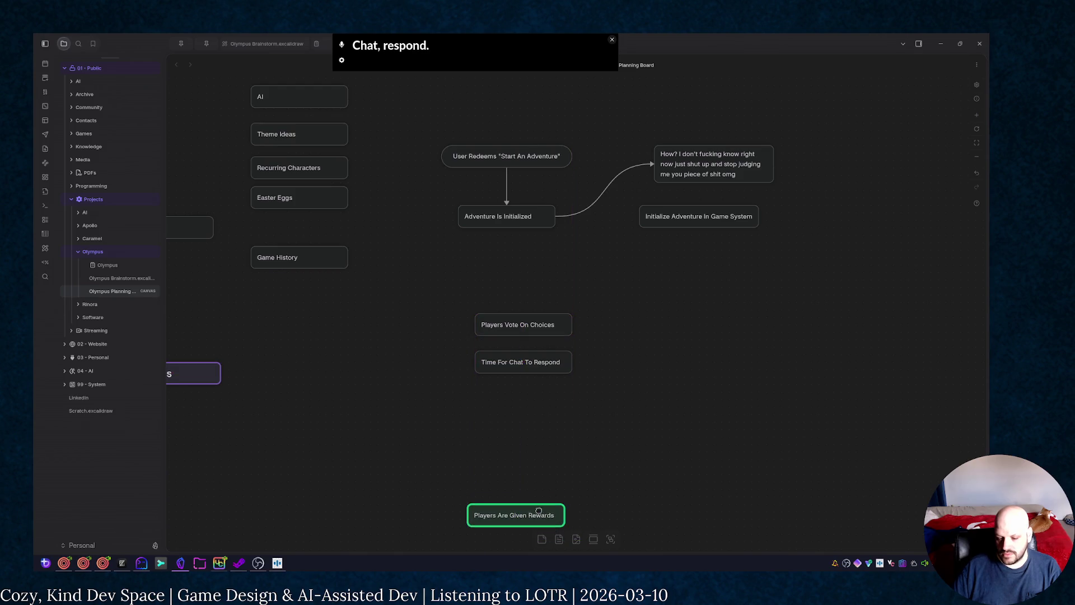
left_click_drag(560, 526, 545, 513)
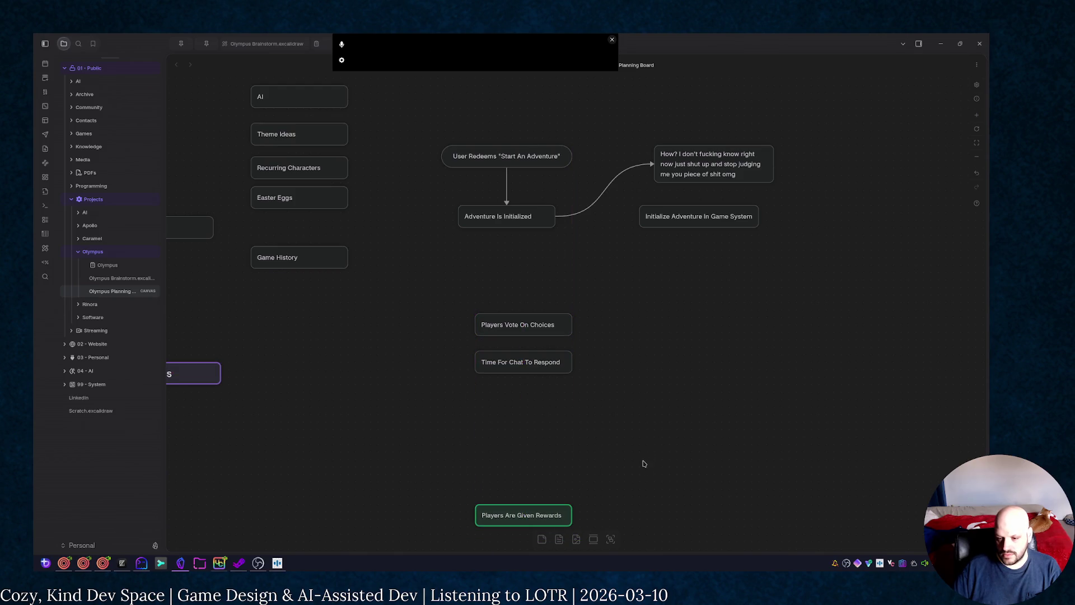
left_click_drag(641, 463, 522, 376)
Add an 'AI Resolves Turn' card and place it between 'Time For Chat To Respond' and the rewards card.
left_click(433, 429)
left_click(542, 539)
type("AI Resolves Turn")
key("Escape")
mouse_move(592, 316)
left_mouse_down()
mouse_move(443, 345)
mouse_move(421, 339)
left_mouse_up()
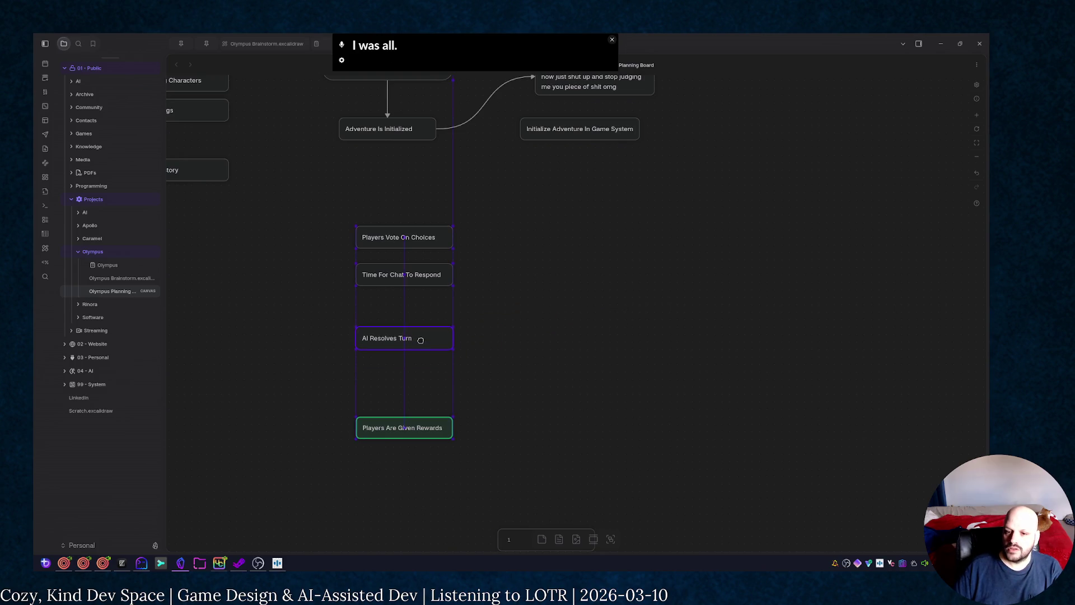
scroll(567, 281, "up", 1)
scroll(697, 319, "left", 3)
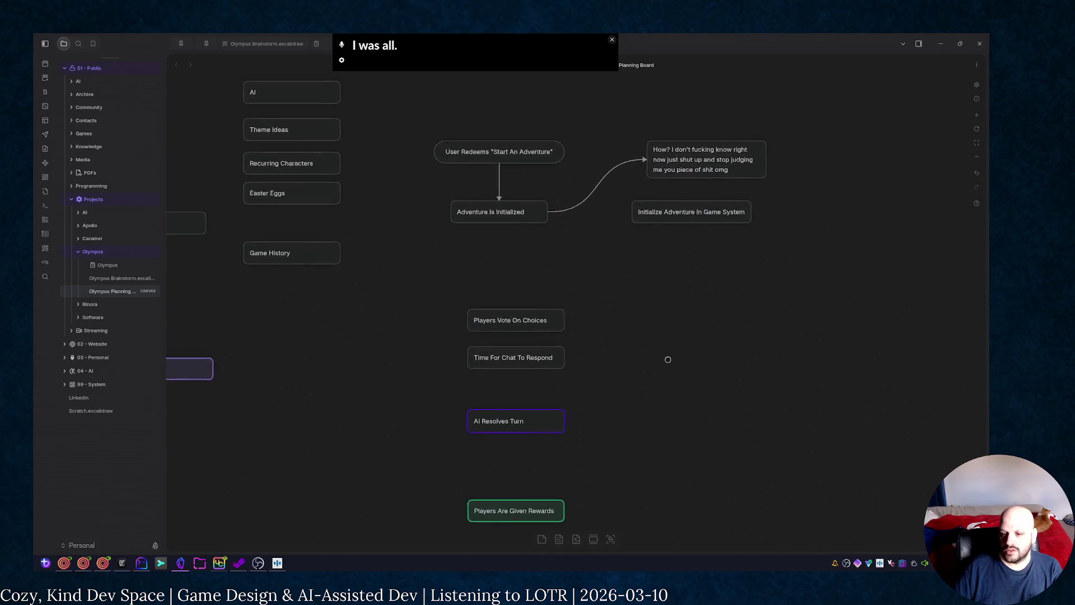
left_click_drag(698, 320, 566, 309)
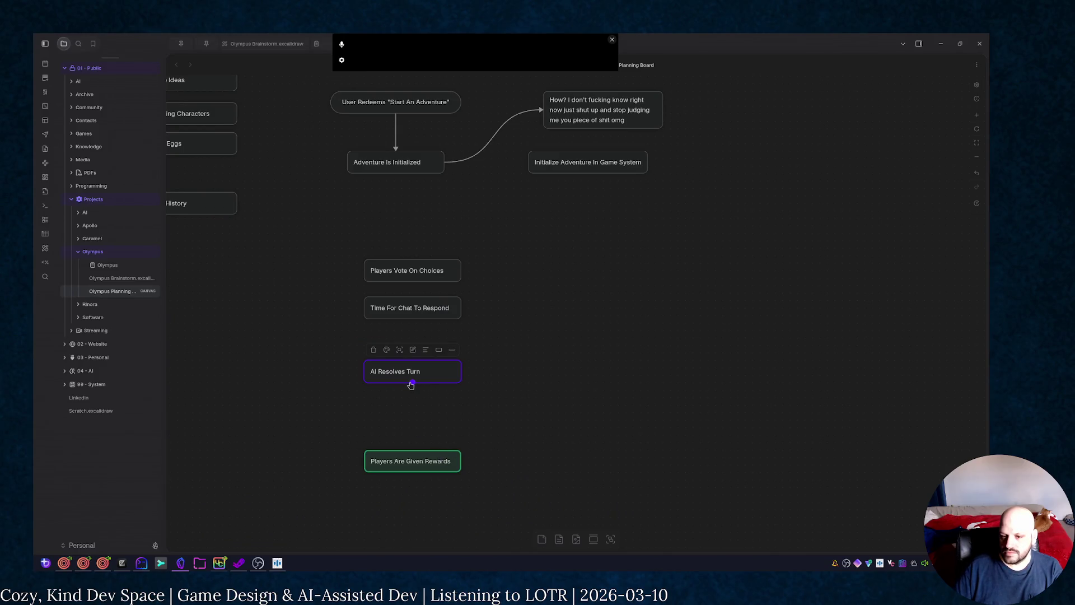
Link 'AI Resolves Turn' to the rewards card with a 'Victory' arrow and start a second connector.
left_click_drag(411, 384, 413, 453)
left_click(414, 419)
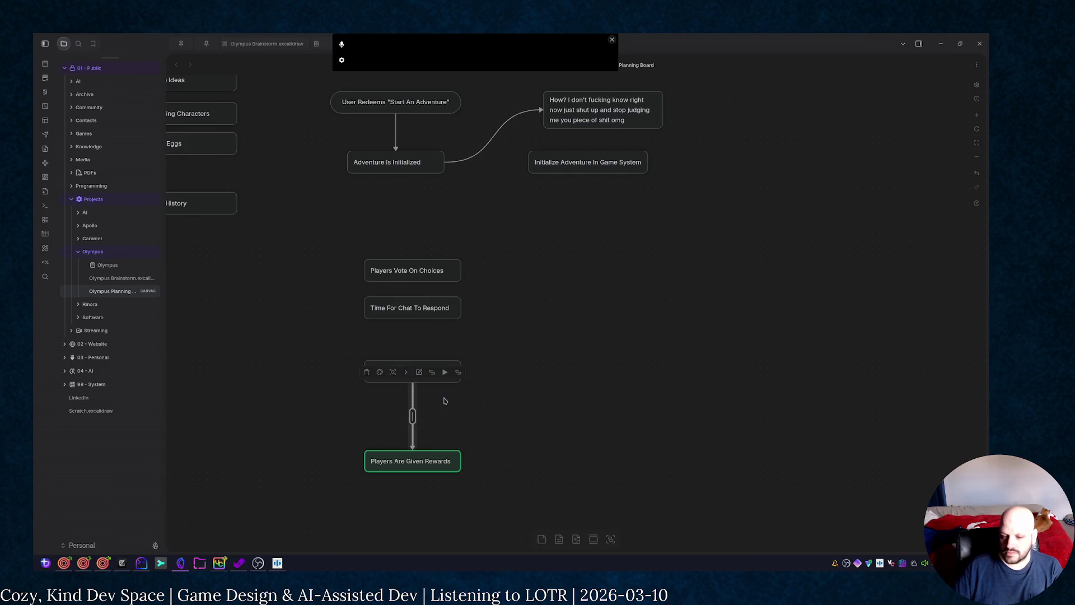
type("V")
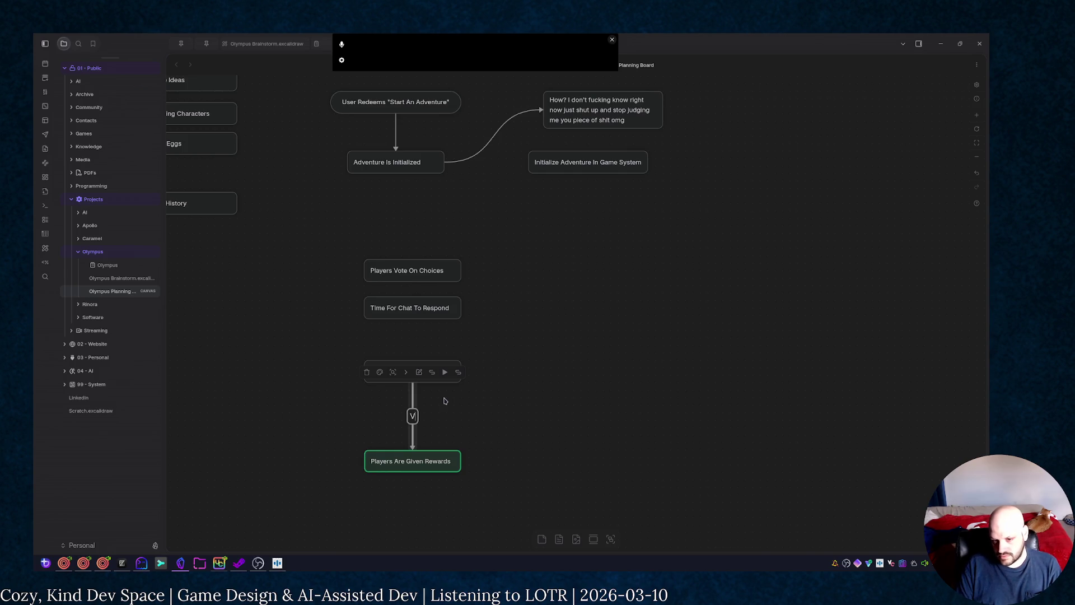
type("ictory")
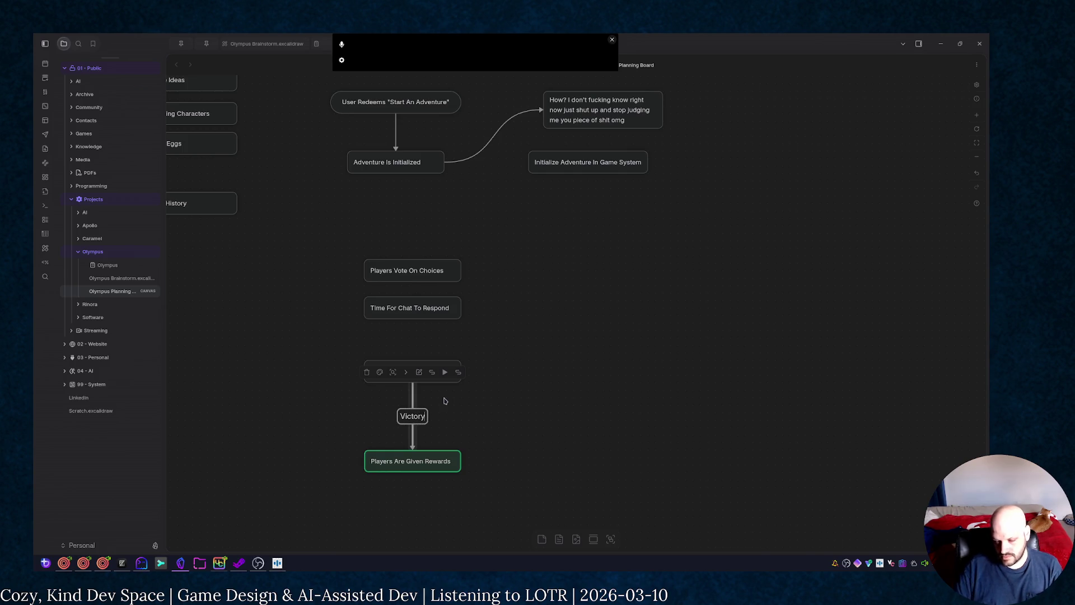
left_click(332, 362)
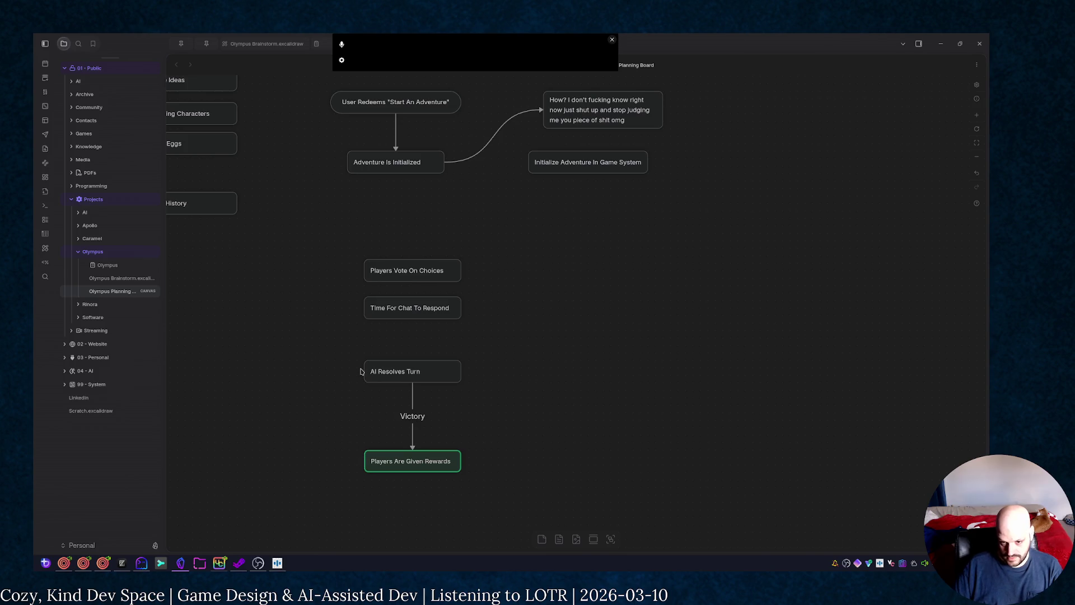
left_click_drag(365, 372, 295, 449)
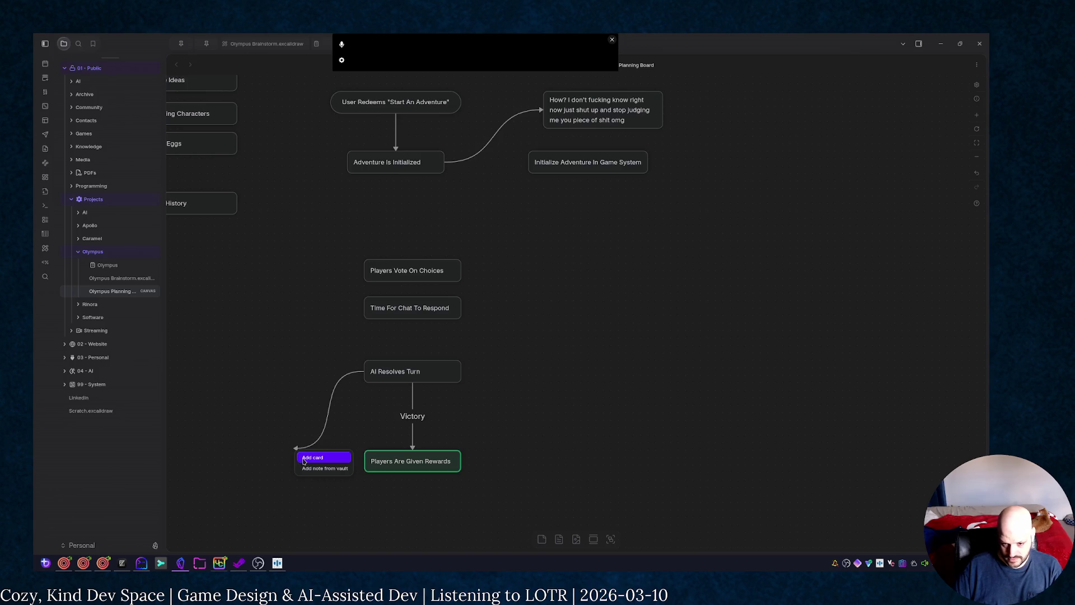
Create a 'Players Maybe Rewarded' card at the arrow's end beside the rewards card.
left_click(304, 459)
type("De")
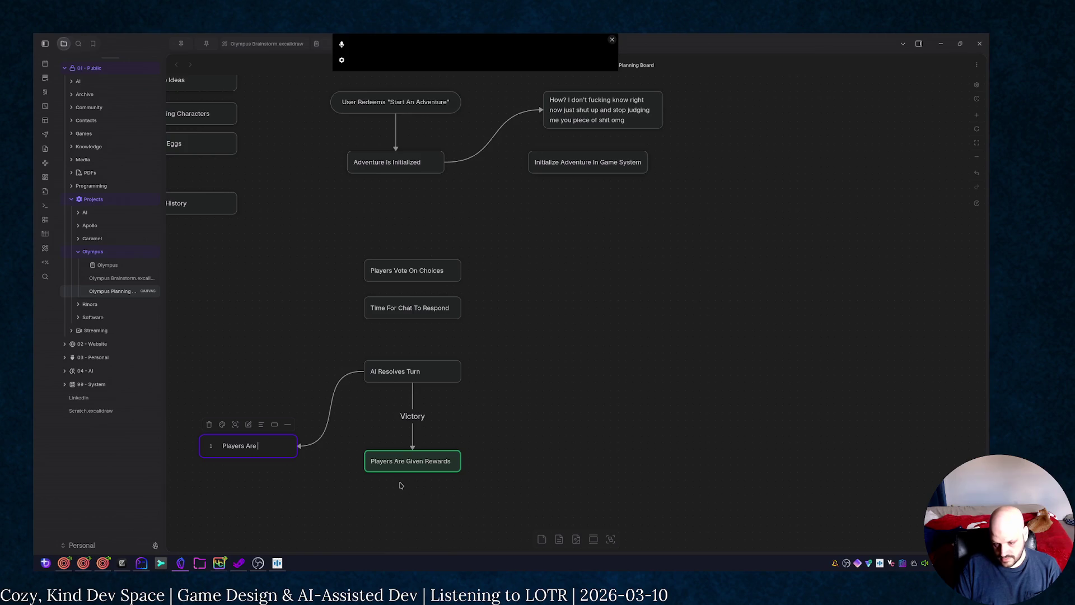
key("BackSpace")
type("M")
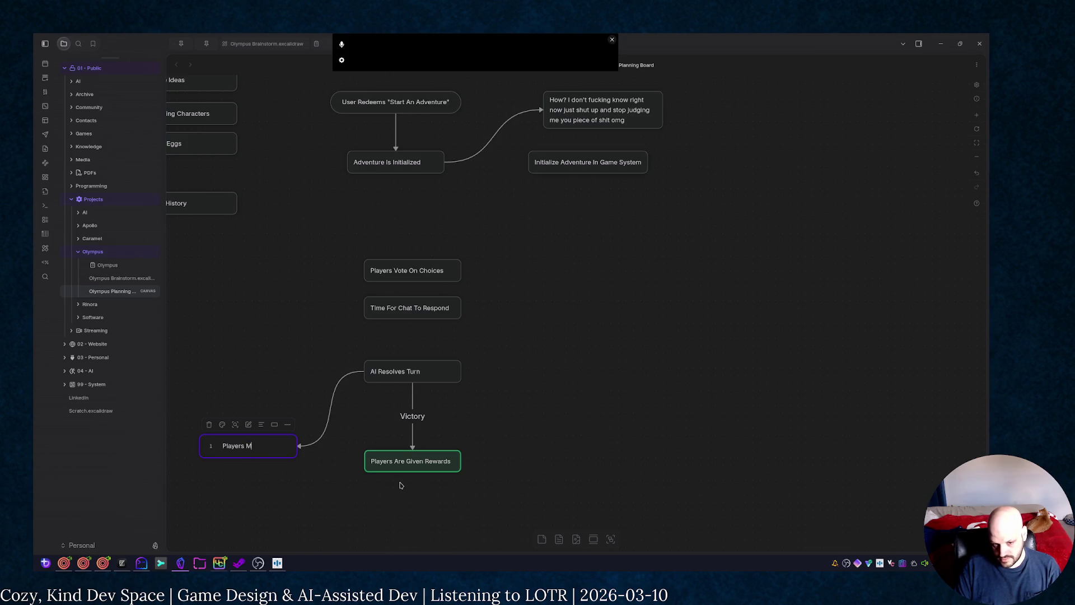
type("e R")
type("arded")
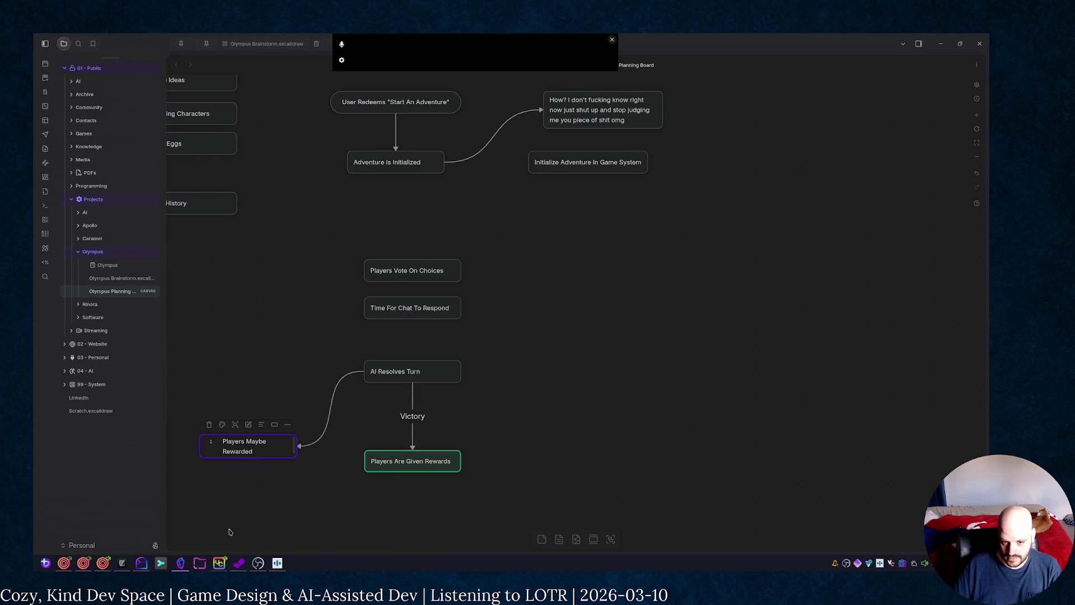
key("Escape")
mouse_move(281, 445)
left_mouse_down()
mouse_move(303, 461)
mouse_move(282, 447)
left_mouse_up()
left_click(340, 445)
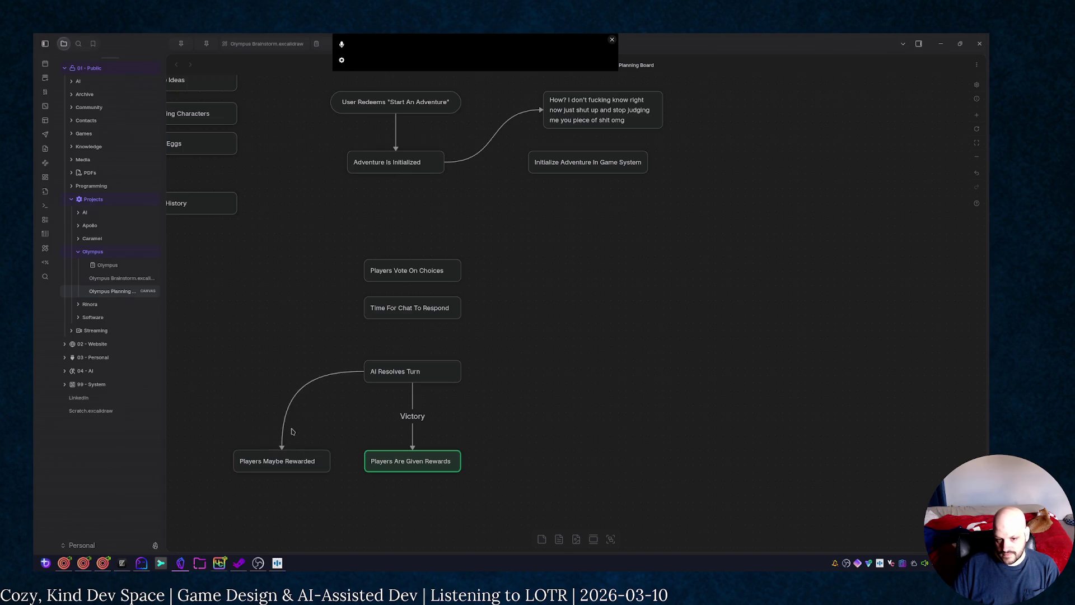
Label the curved arrow to 'Players Maybe Rewarded' as 'Defeat'.
double_click(286, 406)
key("Escape")
type("De")
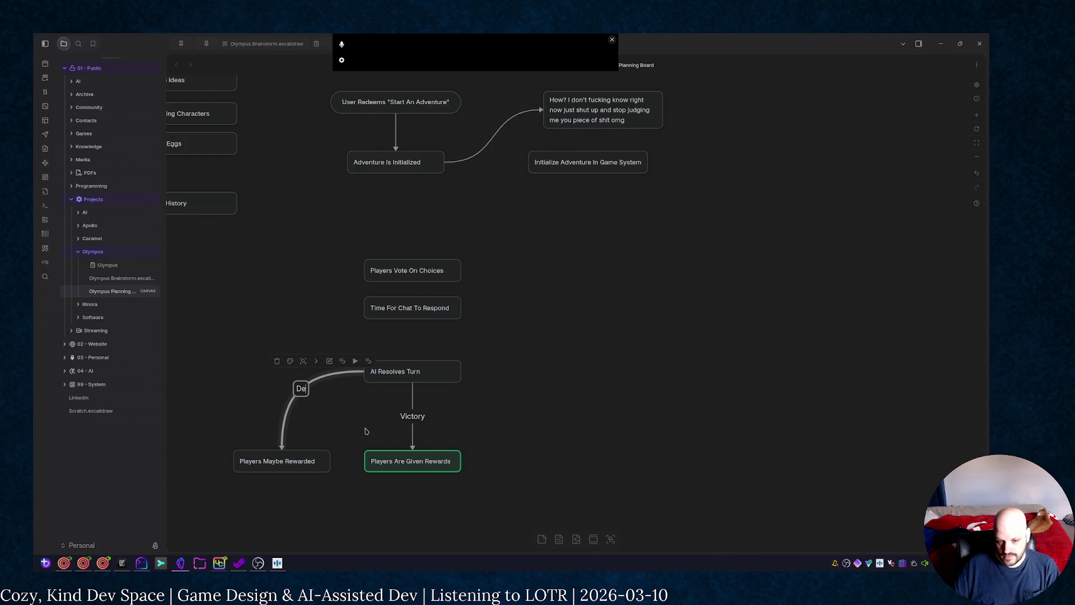
type("feat")
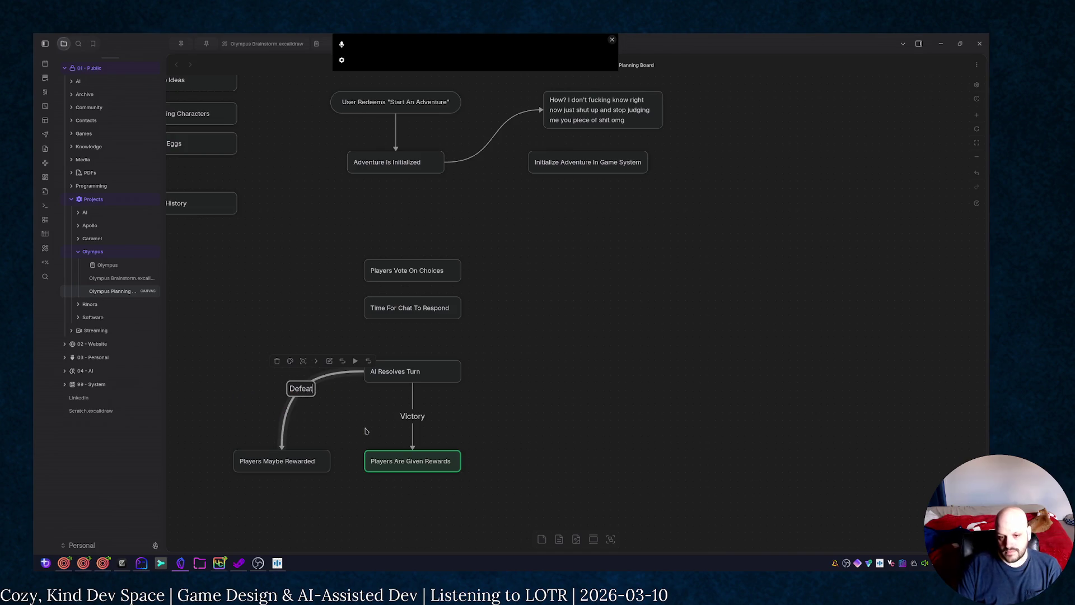
left_click(571, 412)
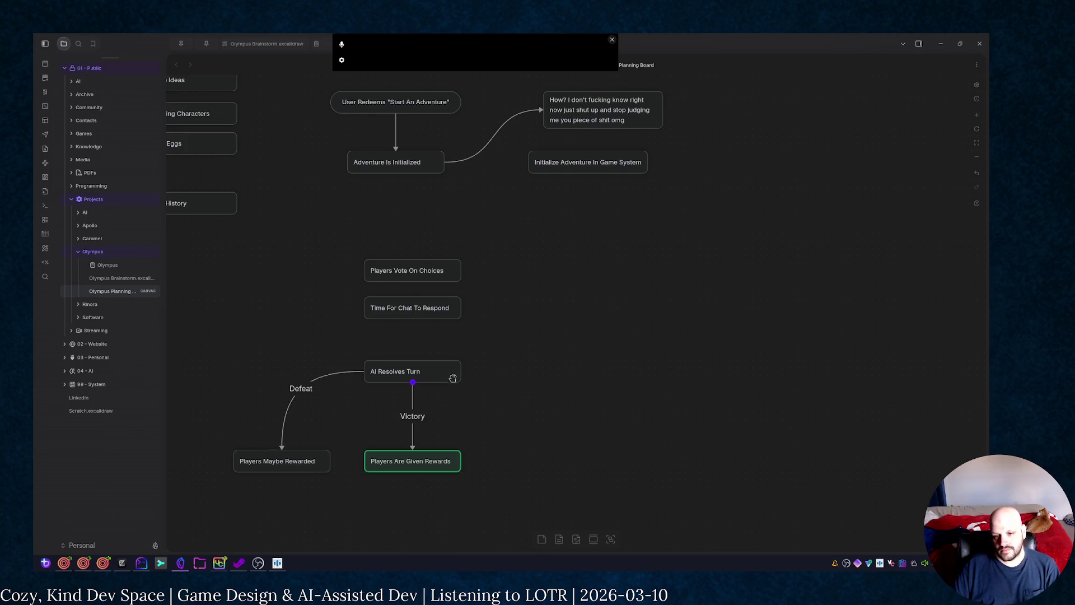
scroll(586, 240, "up", 2)
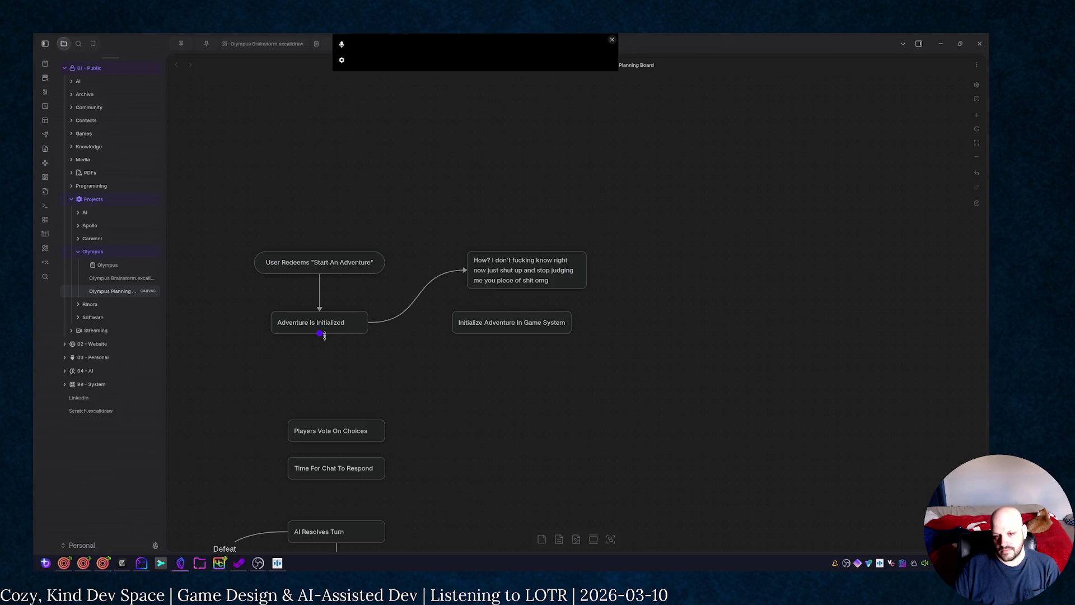
Add a Game Prompts Chat card on a new arrow hanging from Adventure Is Initialized.
left_click_drag(319, 363, 321, 366)
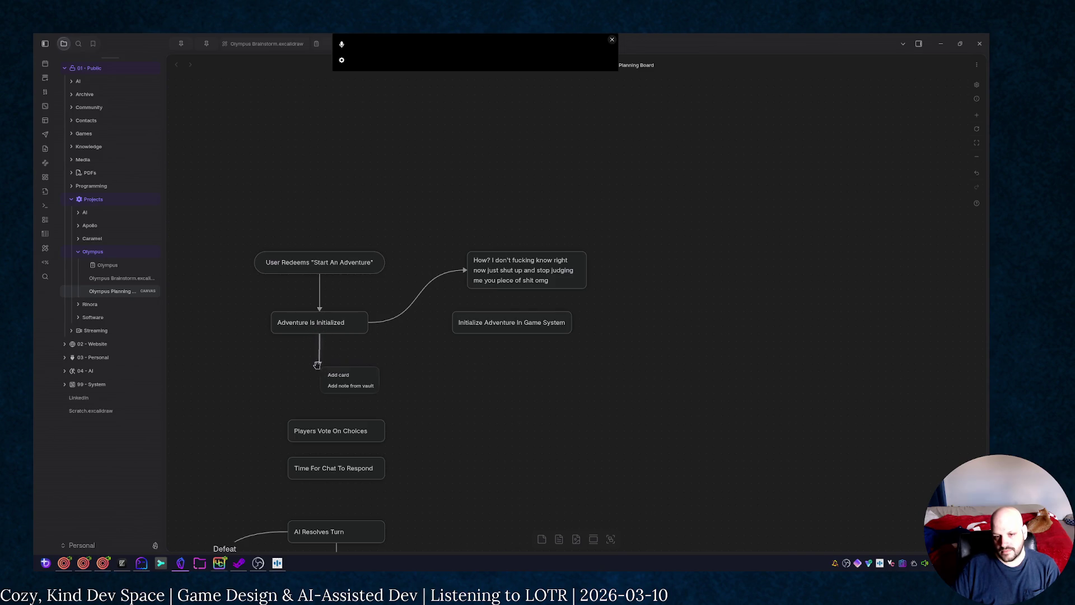
left_click(336, 374)
type("Game Prompts Chat")
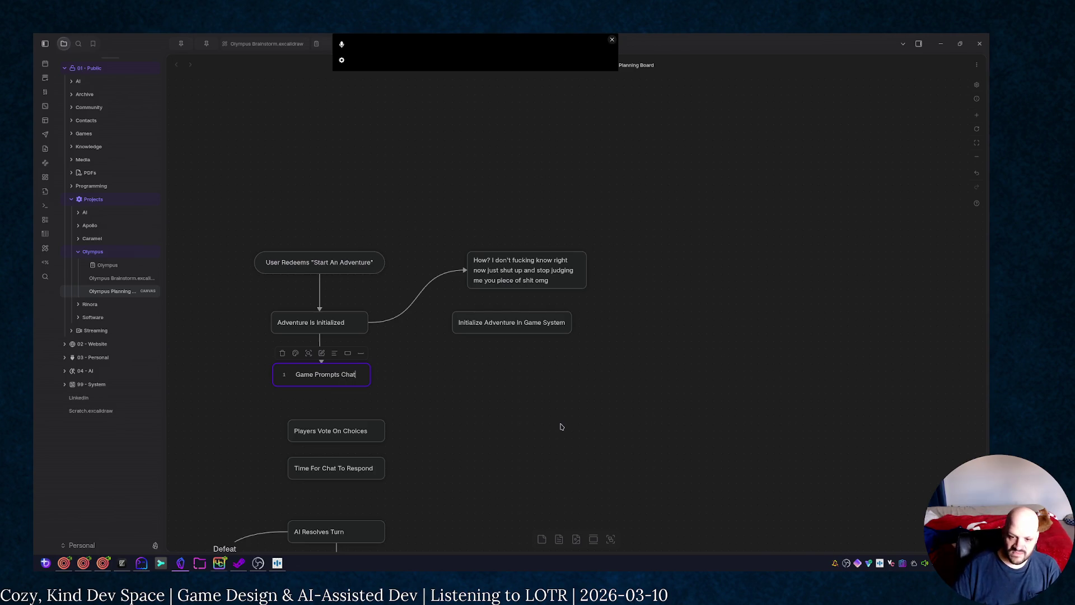
left_click(499, 426)
Nudge Game Prompts Chat, drop an empty card beside it, and pull Players Vote On Choices up beneath it.
left_click_drag(350, 377, 361, 375)
double_click(463, 377)
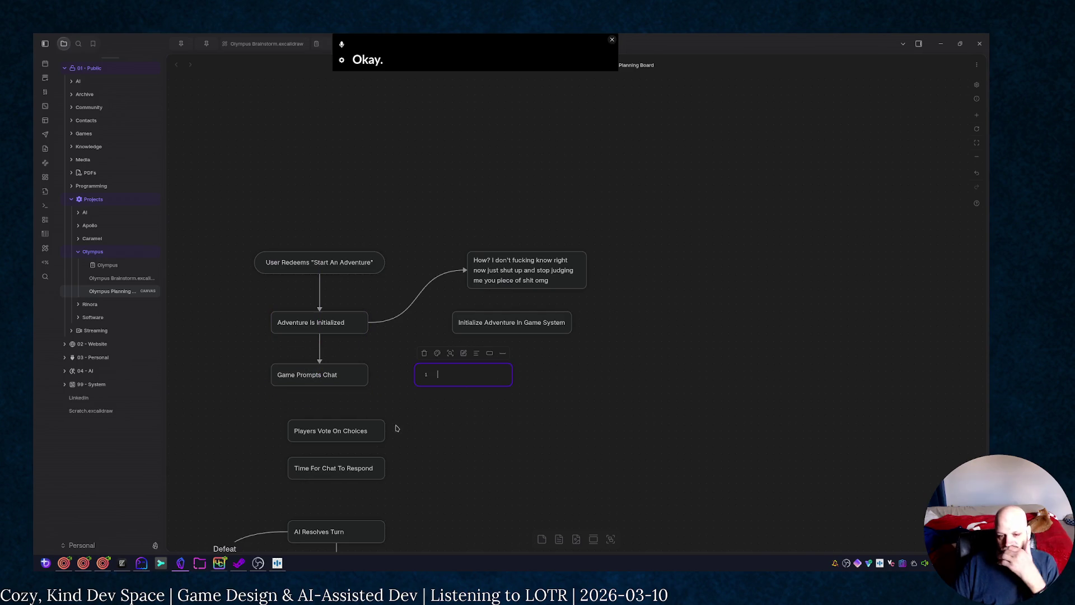
left_click_drag(362, 433, 348, 422)
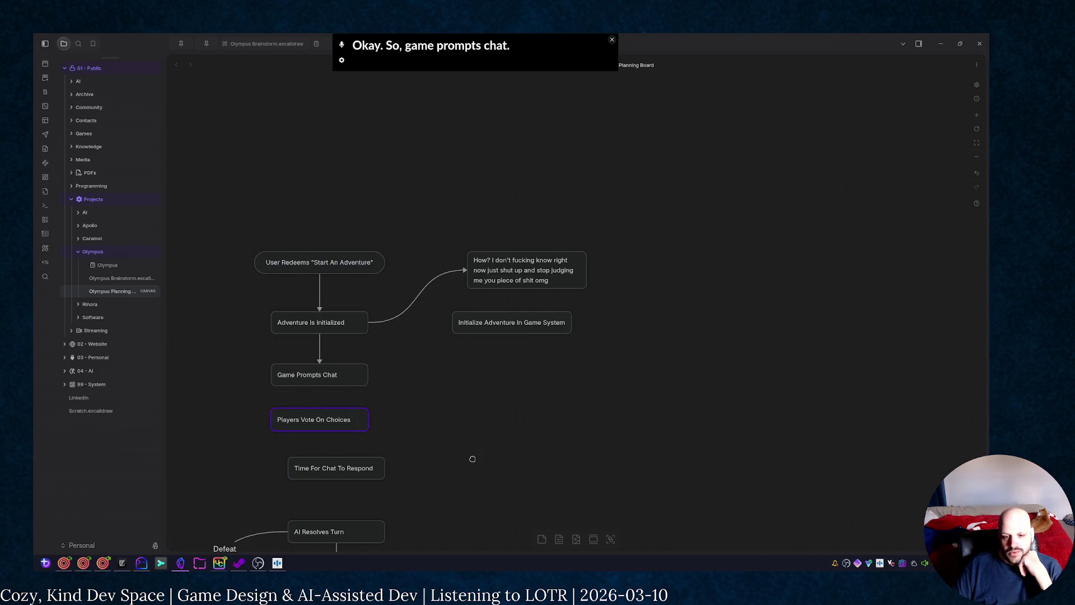
scroll(471, 456, "down", 3)
Draw a 'Story Continues' arrow looping from AI Resolves Turn back to Game Prompts Chat.
left_click_drag(427, 375, 410, 371)
left_click_drag(436, 440, 421, 289)
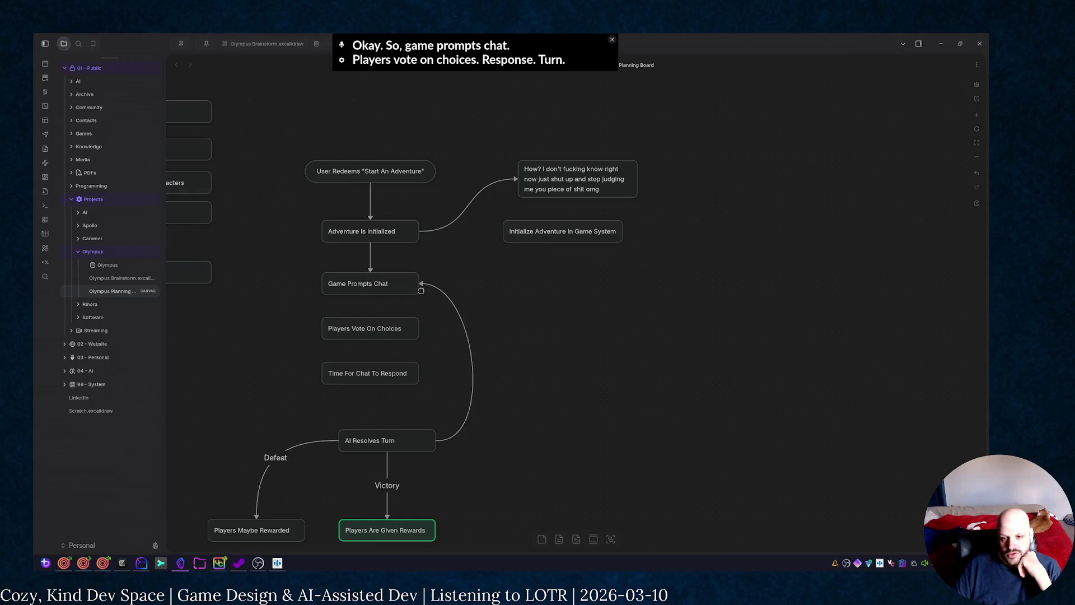
left_click(476, 361)
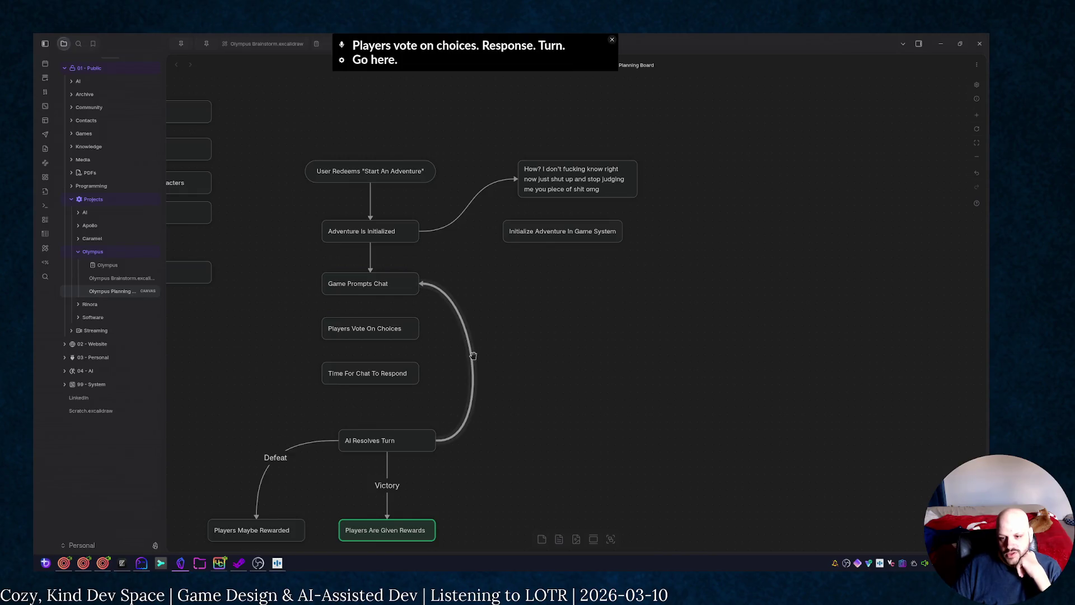
type("Story")
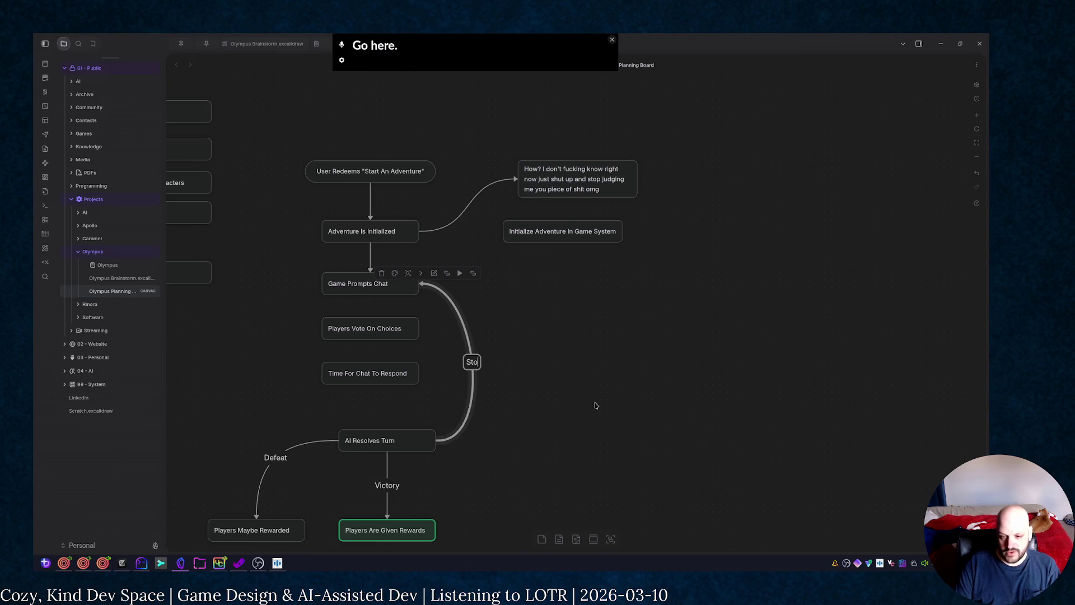
key("Escape")
type("inues")
left_click(613, 433)
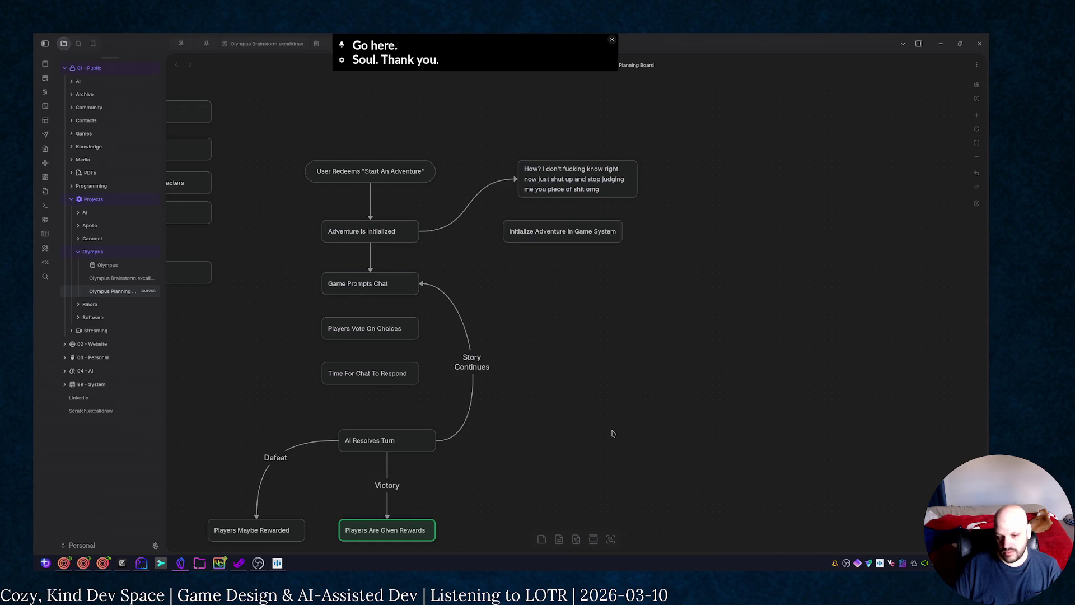
scroll(646, 404, "down", 2)
scroll(647, 403, "left", 1)
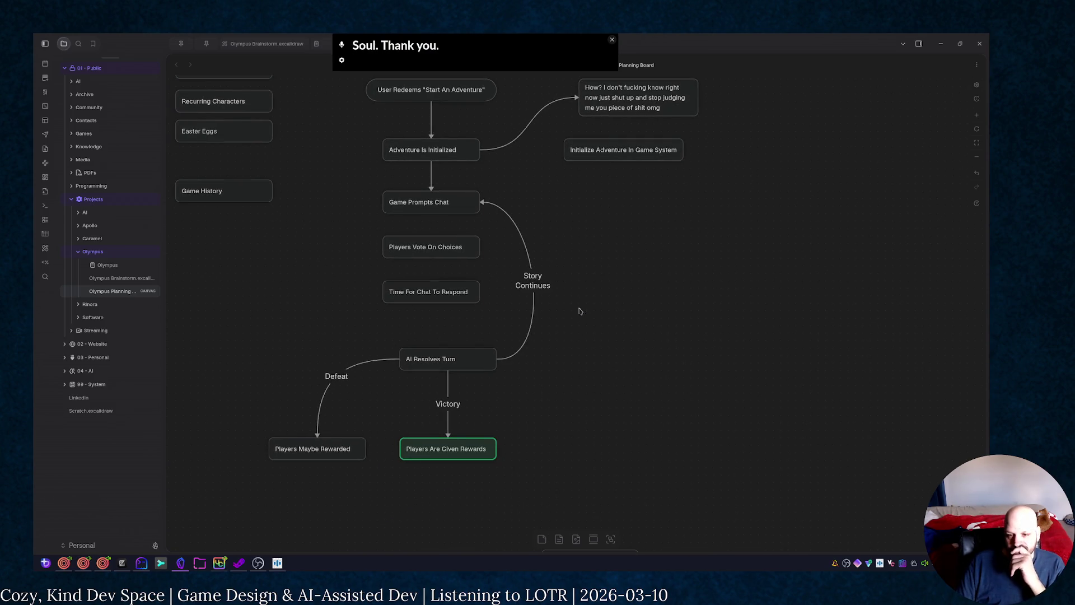
scroll(660, 248, "up", 1)
scroll(660, 247, "right", 1)
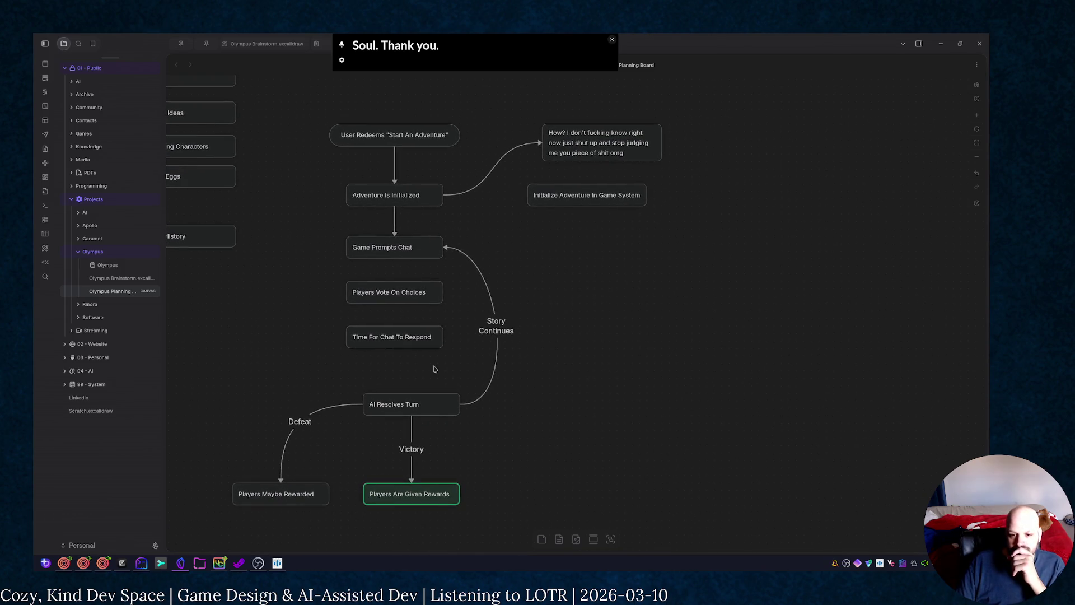
scroll(616, 278, "up", 2)
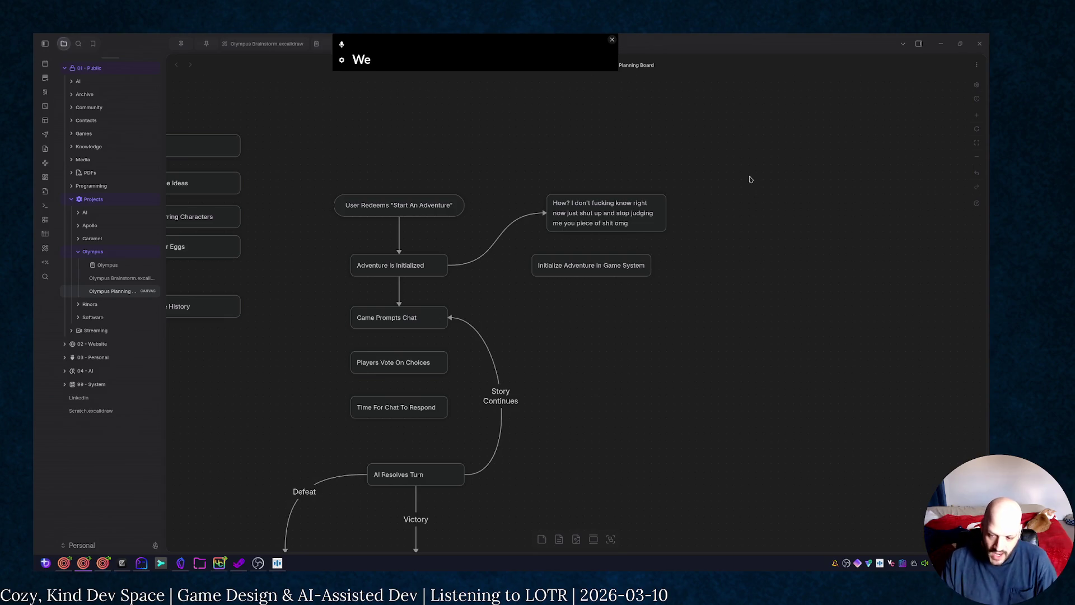
Create two new cards, Lock The Redeem and Unlock The Redeem.
left_click(542, 539)
type("Lock")
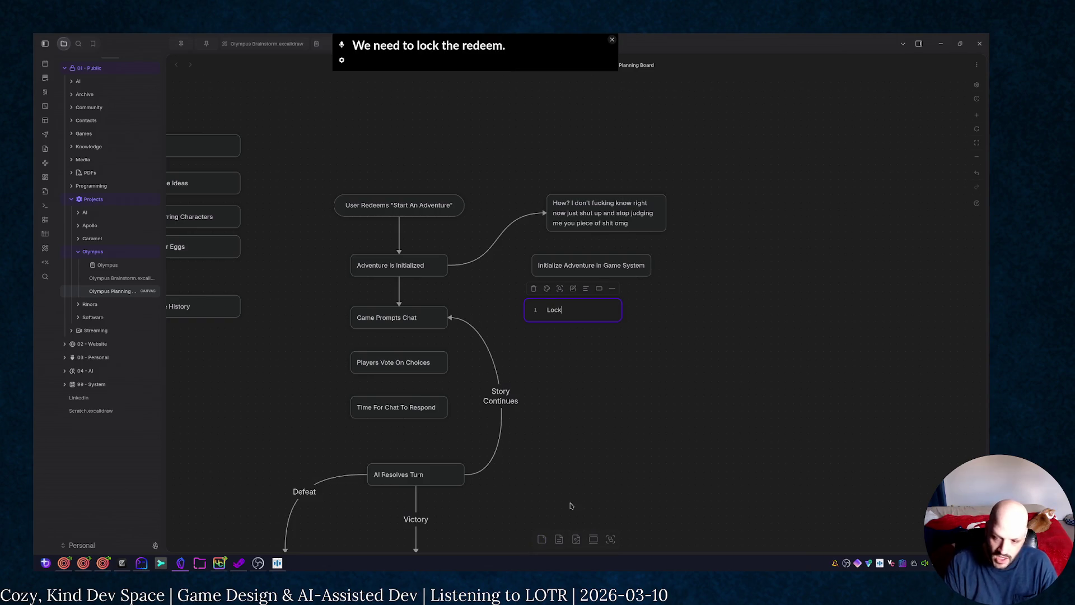
type("Redeem")
left_click(527, 347)
double_click(528, 347)
type("Un")
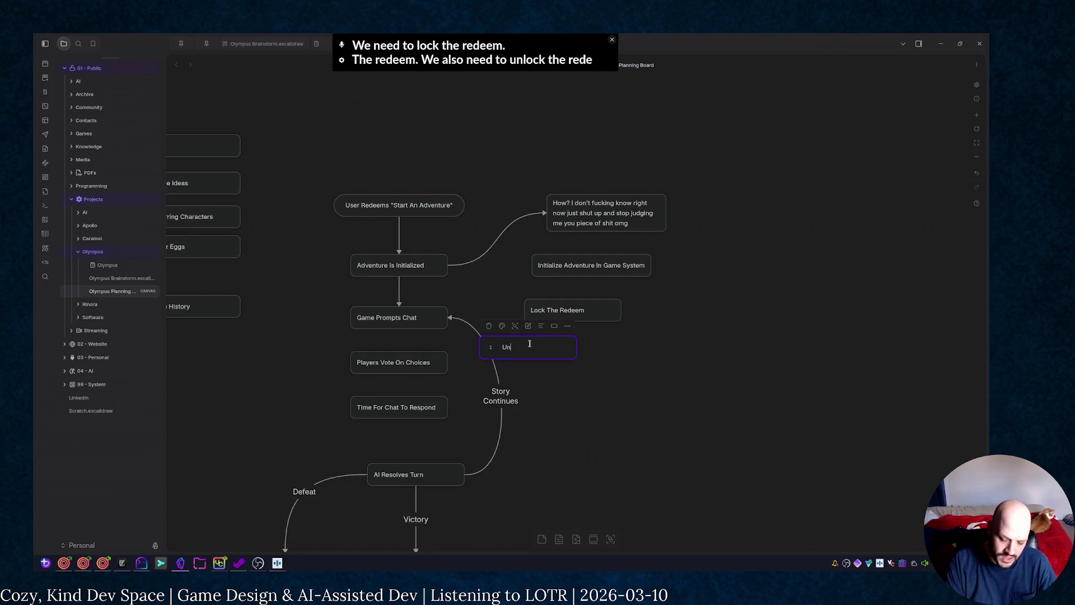
type("lock The R")
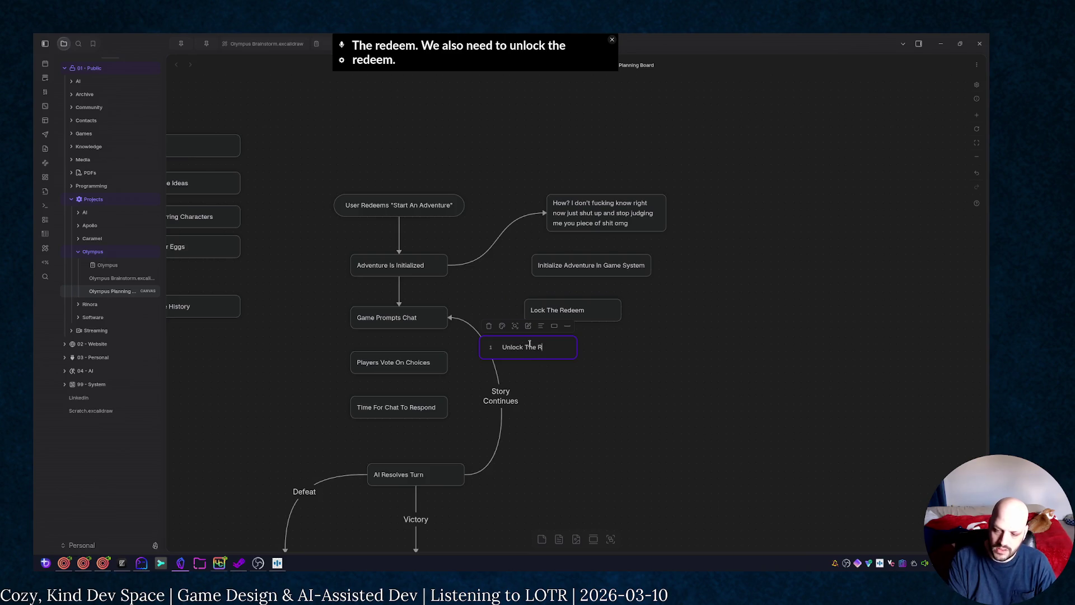
type("edeem")
key("Escape")
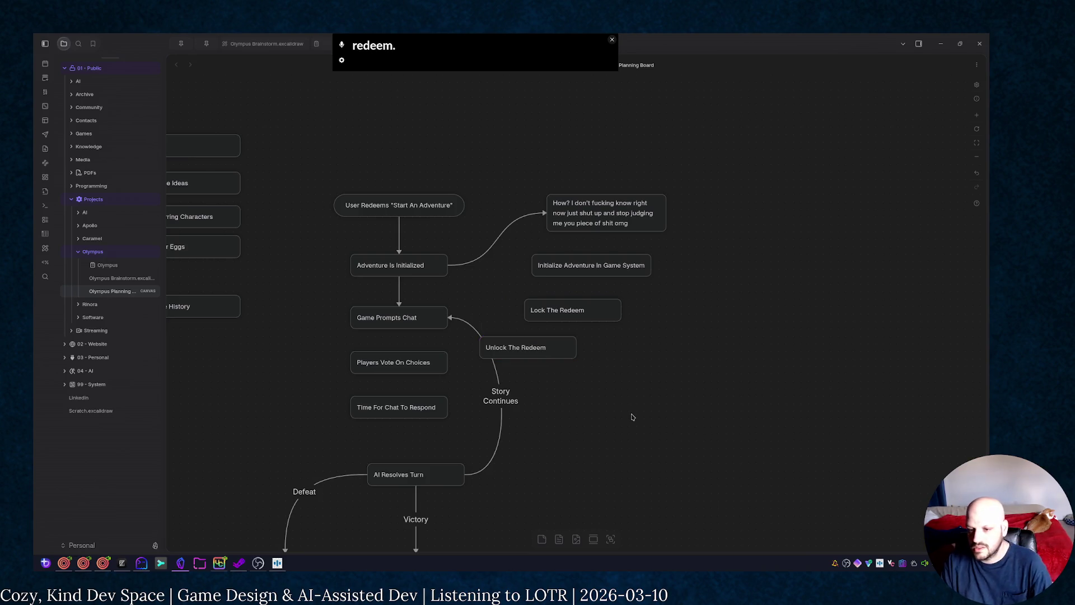
Move Lock The Redeem and Unlock The Redeem off to the right, out of the flow's way.
mouse_move(547, 344)
left_mouse_down()
mouse_move(625, 404)
mouse_move(609, 349)
mouse_move(619, 377)
mouse_move(600, 399)
left_mouse_up()
left_click_drag(602, 315, 610, 345)
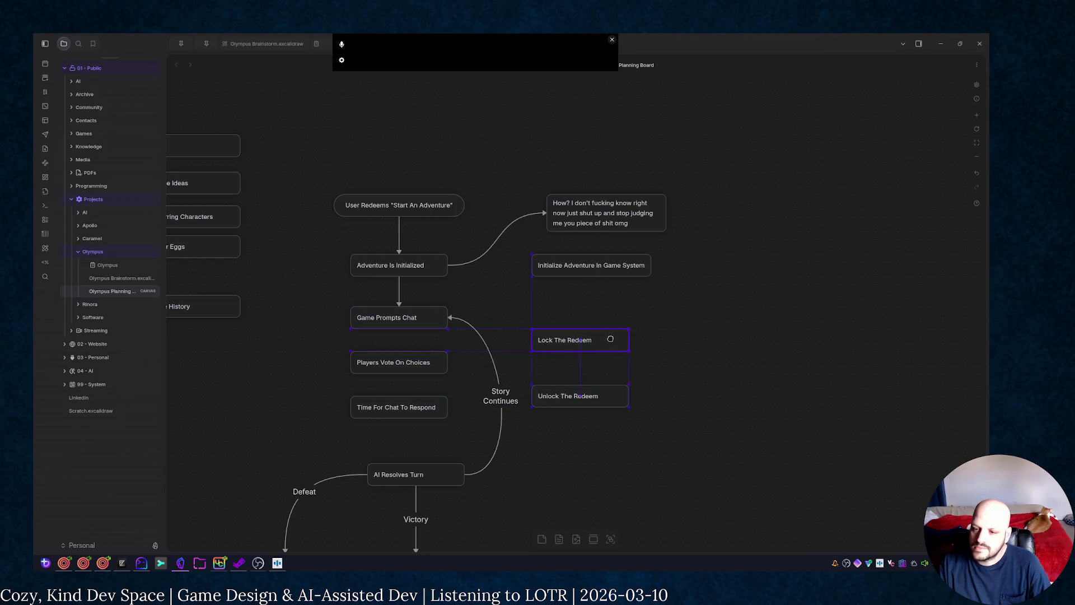
left_click(534, 297)
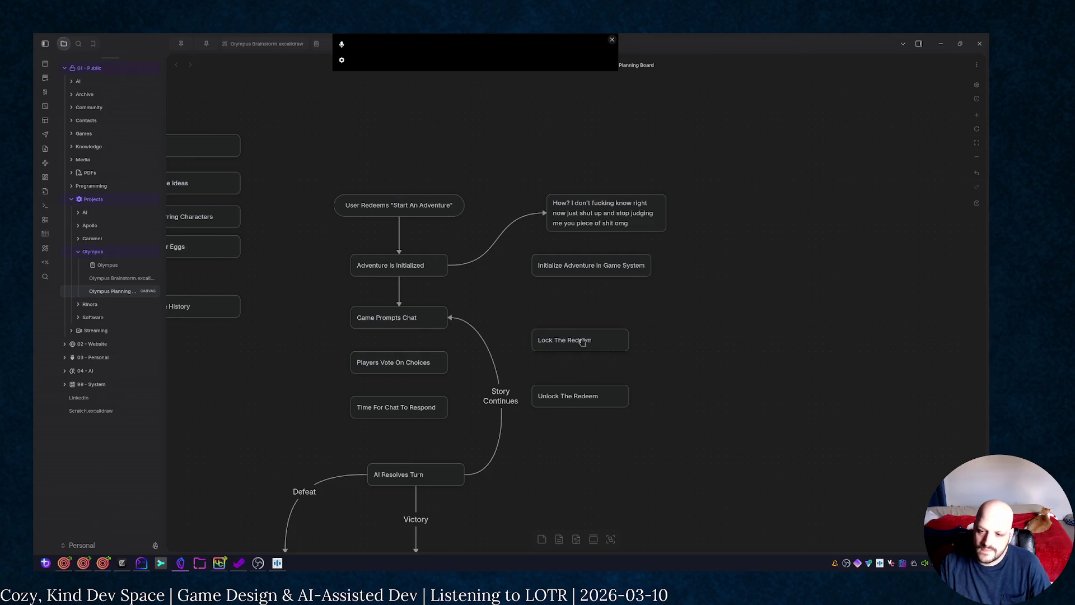
left_click_drag(619, 340, 667, 340)
left_click(446, 286)
Repoint the Adventure Is Initialized arrow at Lock The Redeem and slot that card just above Game Prompts Chat.
left_click(400, 286)
mouse_move(399, 305)
left_mouse_down()
mouse_move(626, 325)
mouse_move(410, 305)
left_mouse_up()
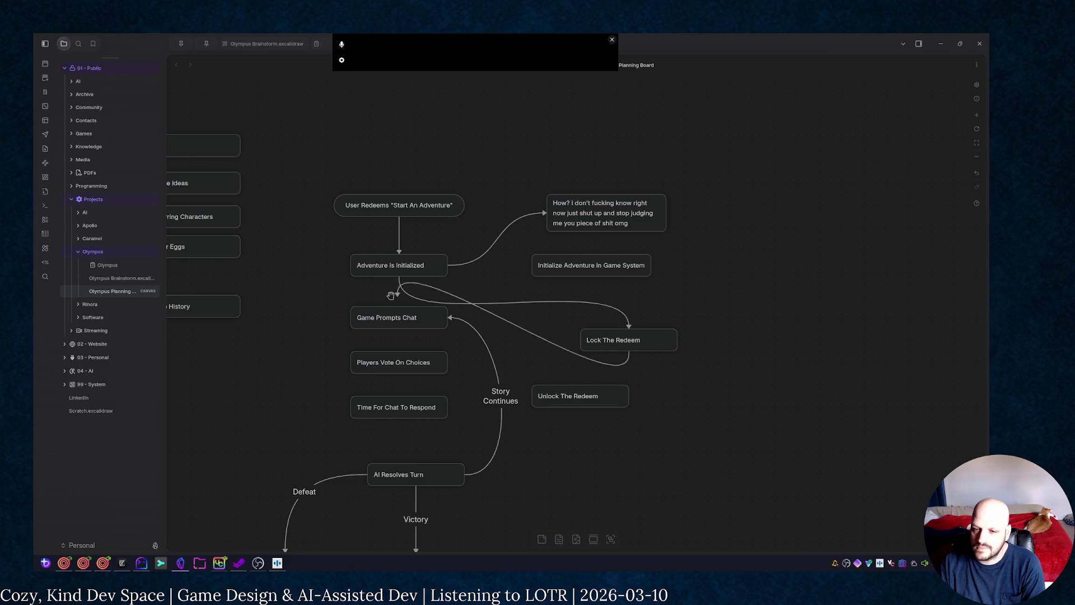
left_click_drag(626, 337, 413, 302)
mouse_move(336, 173)
left_mouse_down()
mouse_move(436, 265)
mouse_move(691, 272)
left_mouse_up()
mouse_move(631, 259)
left_mouse_down()
mouse_move(618, 229)
mouse_move(631, 219)
left_mouse_up()
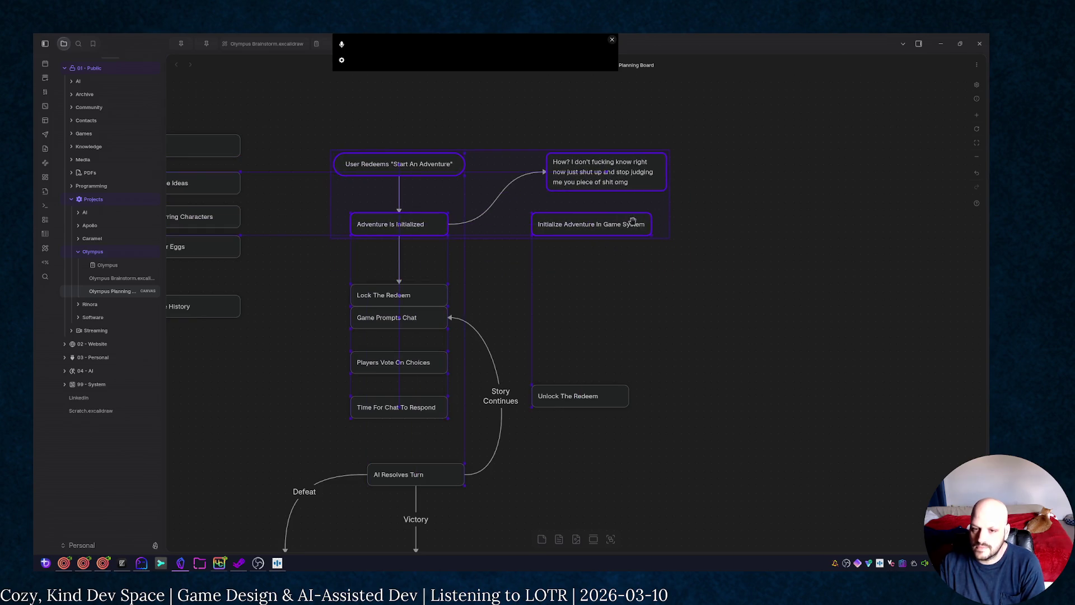
left_click_drag(425, 289, 425, 252)
left_click(591, 323)
Place Unlock The Redeem below the reward cards with arrows from Players Maybe Rewarded and Players Are Given Rewards.
left_click_drag(670, 336, 727, 183)
left_click_drag(664, 242, 437, 365)
left_click_drag(472, 481, 424, 489)
key("a")
left_click_drag(344, 423, 414, 477)
left_click_drag(464, 433, 404, 479)
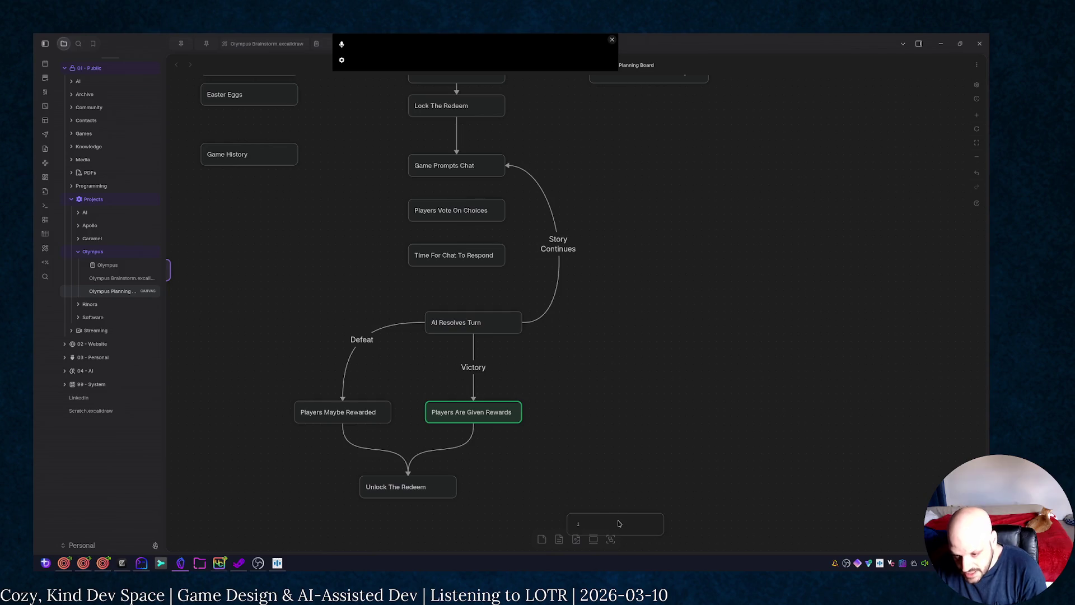
scroll(597, 453, "down", 3)
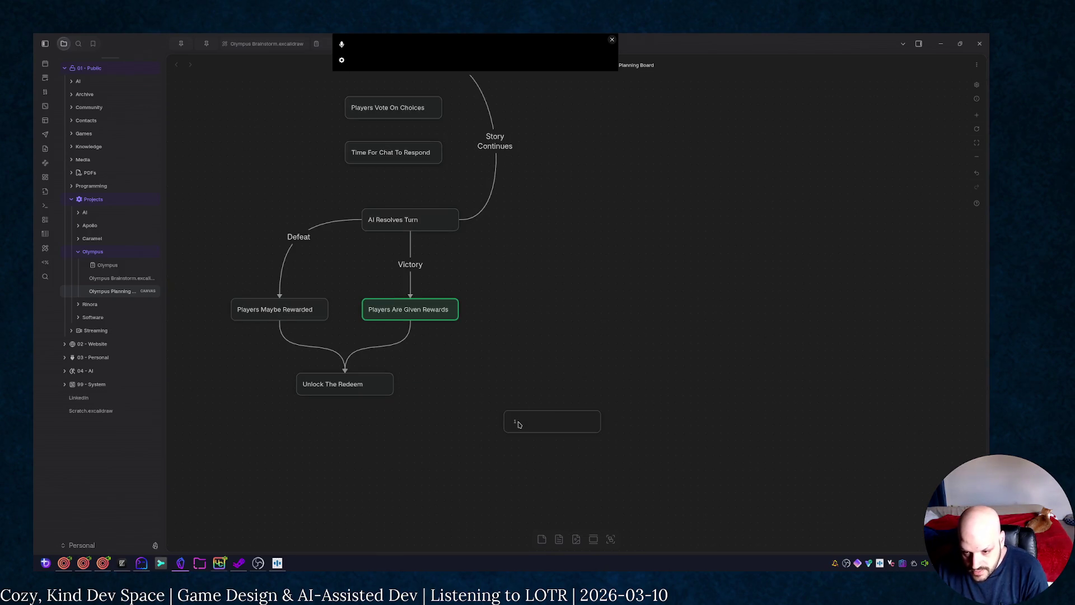
Delete the stray empty card and colour the Players Maybe Rewarded card red.
key("Escape")
key("Delete")
left_click(252, 313)
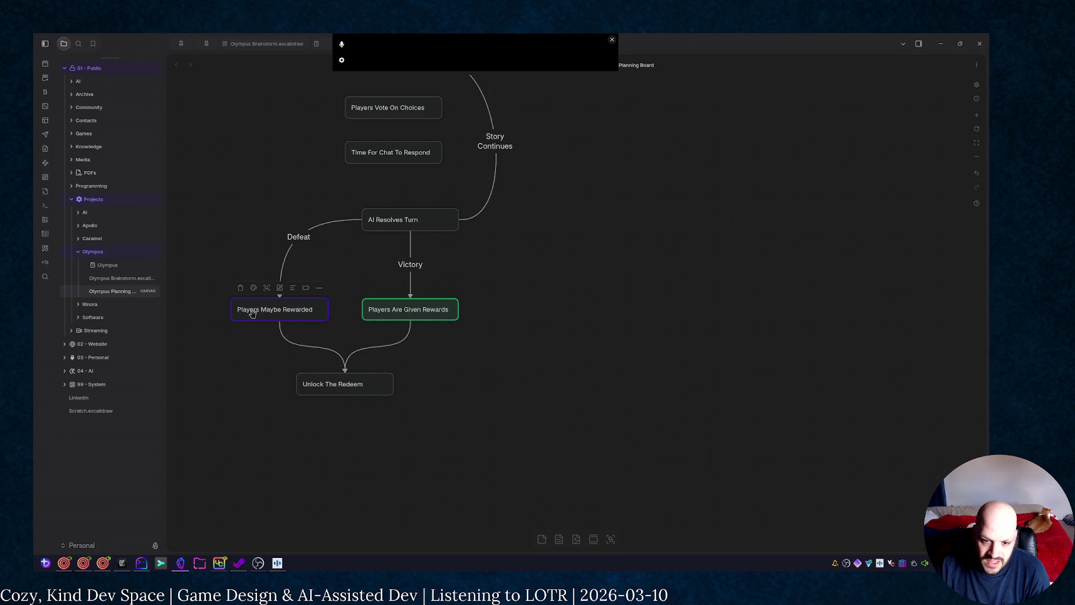
left_click(253, 288)
left_click(255, 305)
left_click(510, 376)
scroll(516, 319, "up", 3)
scroll(521, 372, "left", 5)
Colour the Defeat arrow red and the Victory arrow green.
left_click(492, 348)
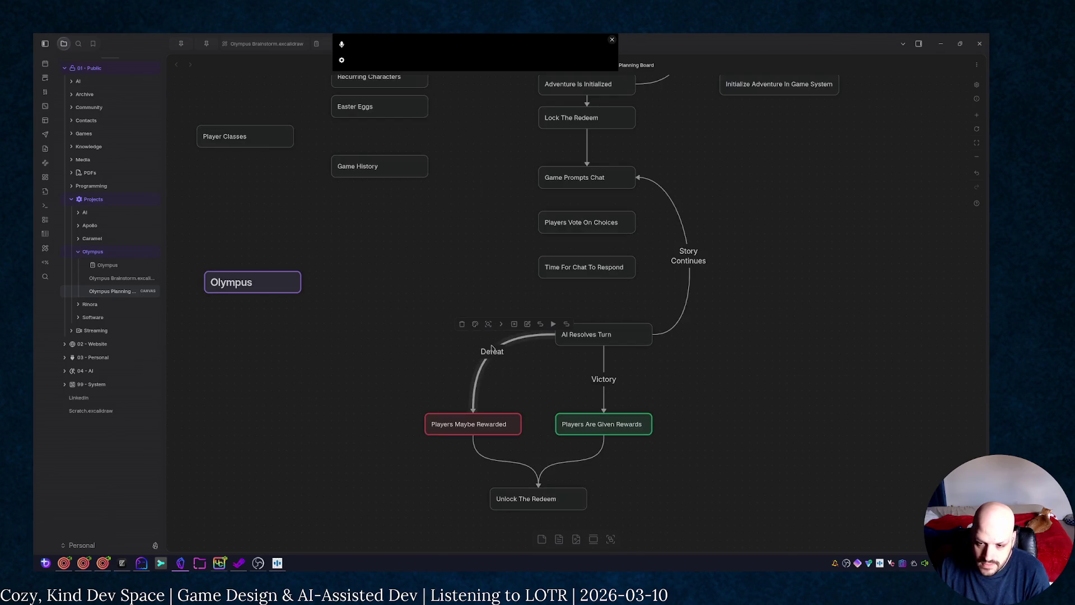
left_click(474, 324)
left_click(476, 343)
left_click(704, 404)
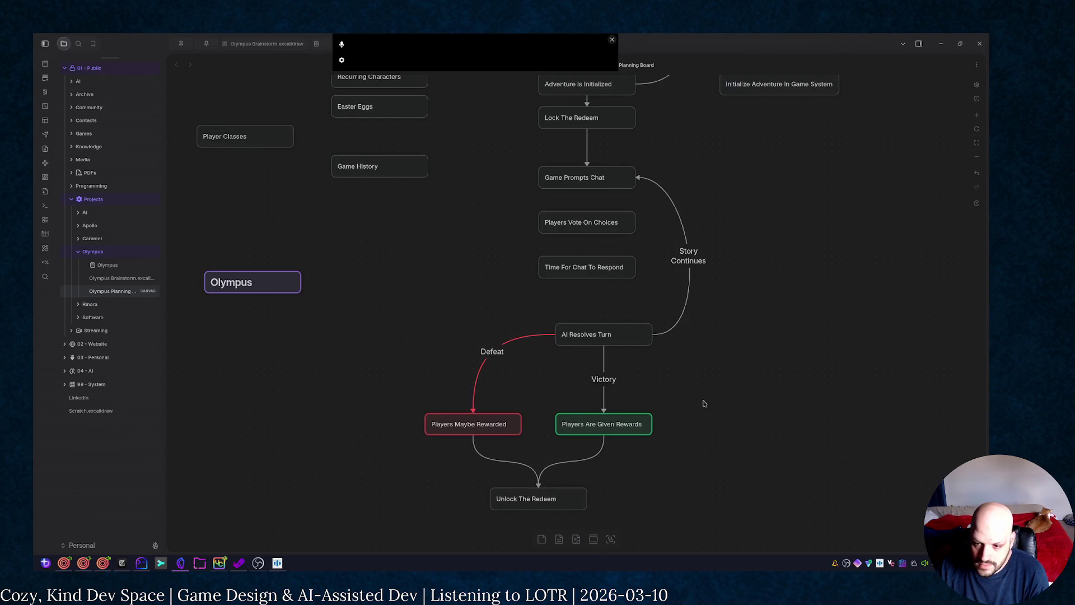
left_click(604, 360)
left_click(565, 336)
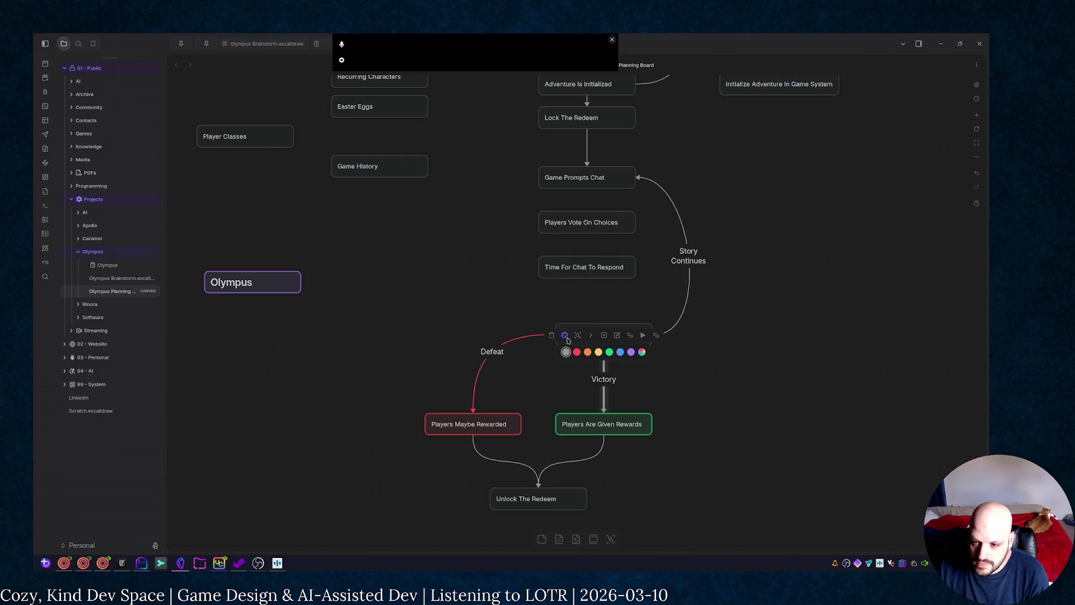
left_click(609, 351)
left_click(749, 410)
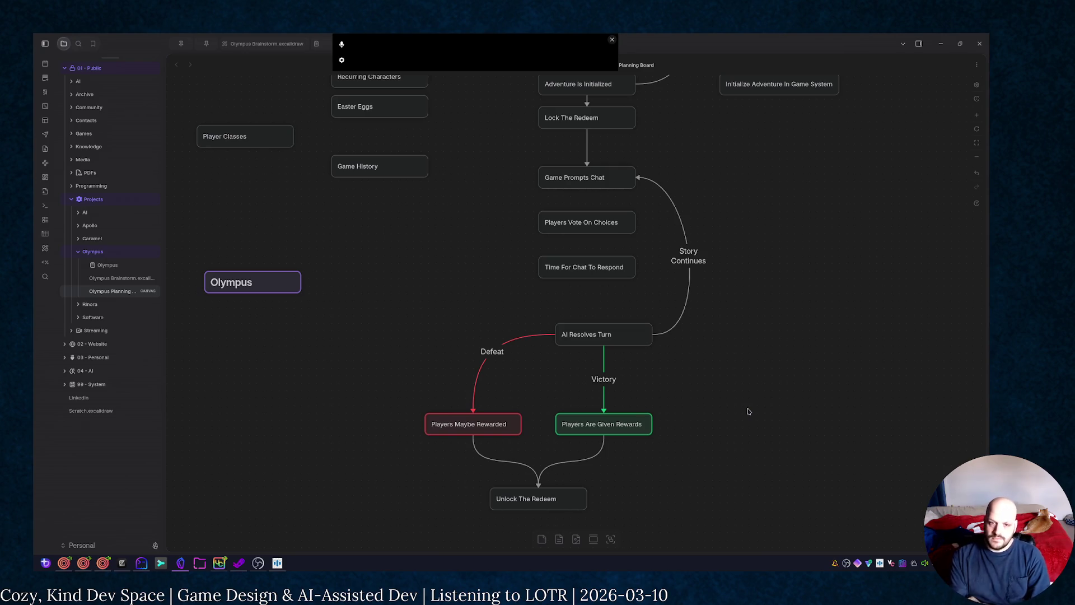
scroll(749, 411, "up", 5)
scroll(749, 411, "left", 4)
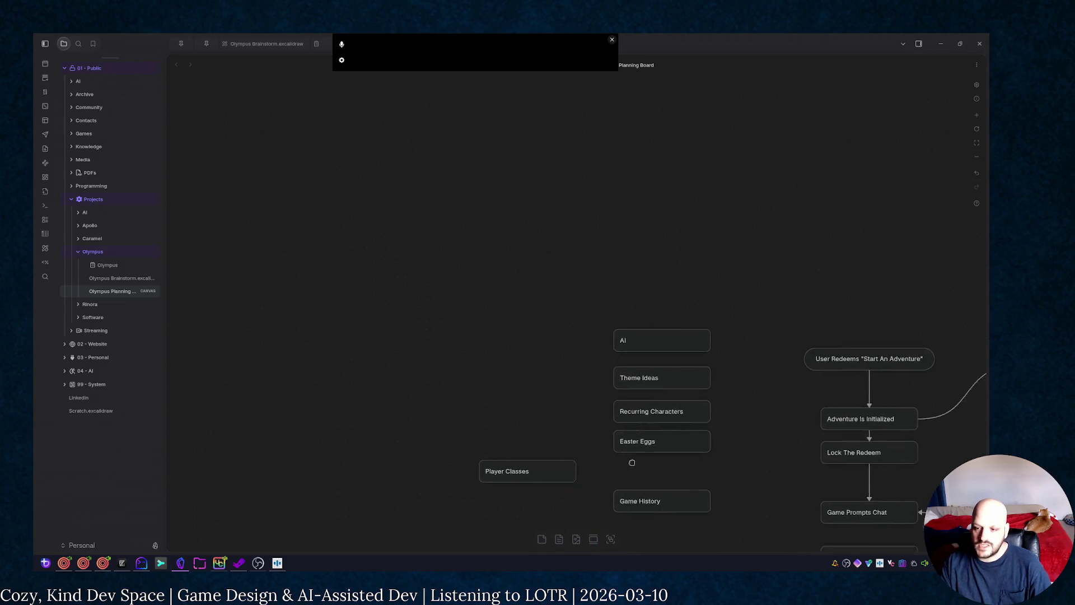
scroll(632, 462, "down", 2)
scroll(632, 462, "right", 4)
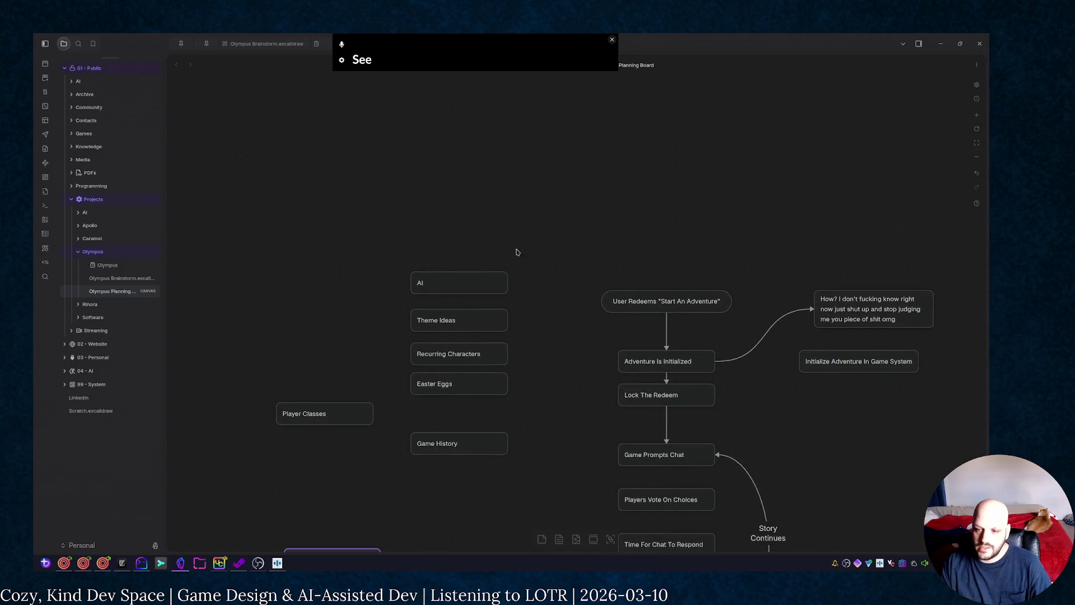
Add a slightly widened 'Determine Desired Story Type From User's Input' card above the topic cards.
double_click(361, 154)
type("De")
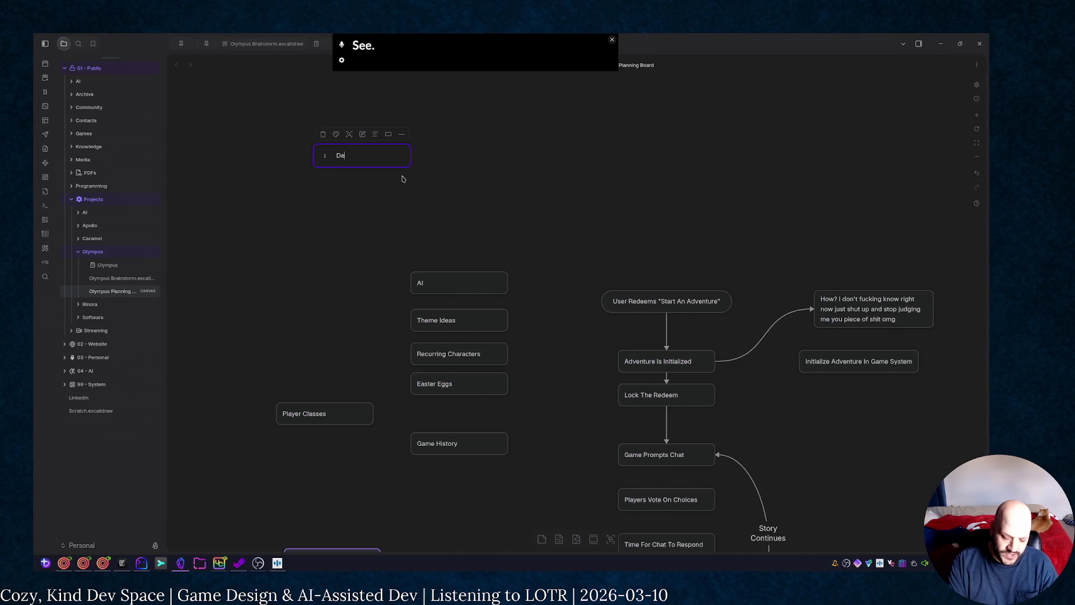
type("mine")
type(" Desire")
type("tory Type From User's Input")
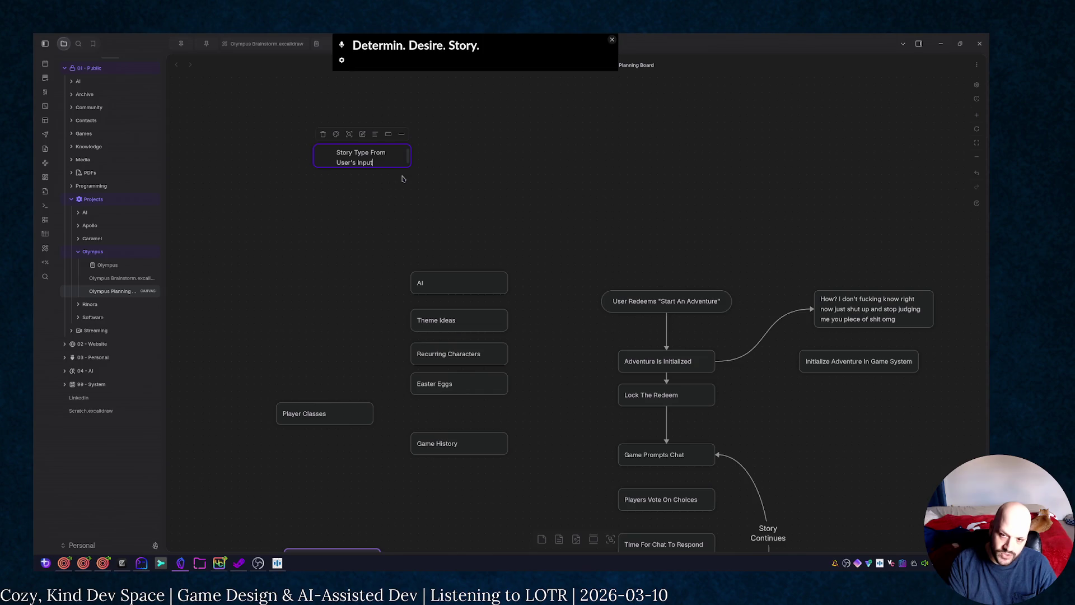
left_click(411, 166)
mouse_move(411, 167)
left_mouse_down()
mouse_move(480, 162)
mouse_move(419, 174)
left_mouse_up()
left_click(510, 245)
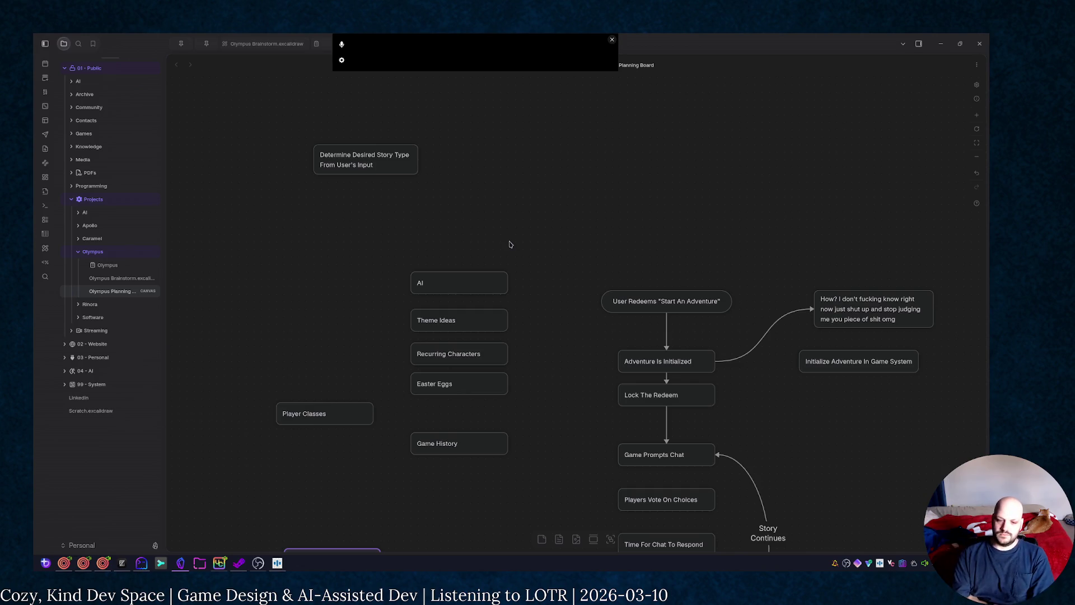
left_click(141, 563)
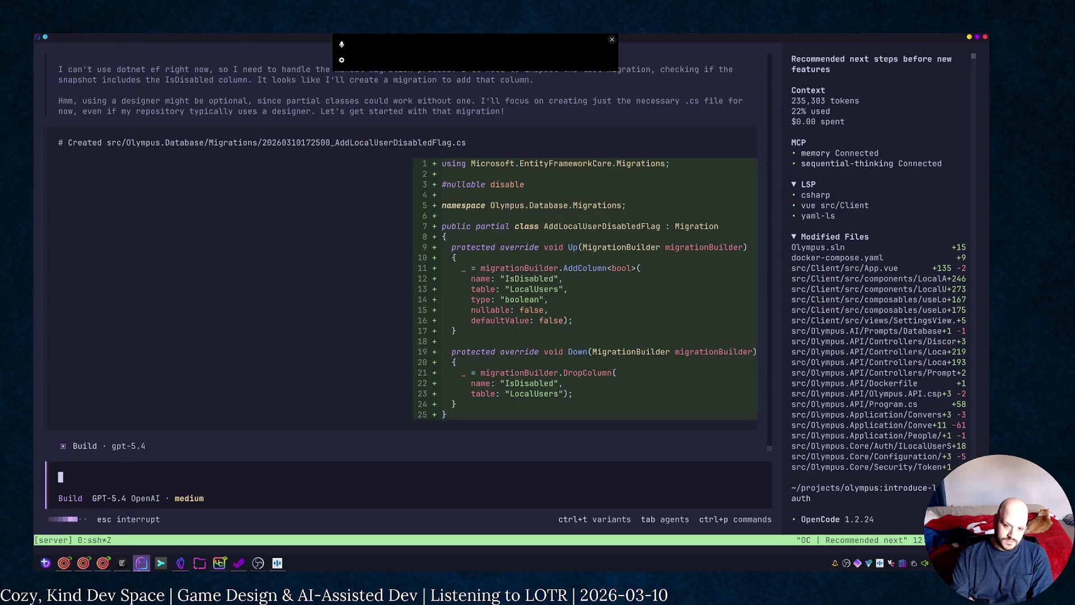
Switch to the OpenCode terminal to read the AddLocalUserDisabledFlag migration.
key("alt+Tab")
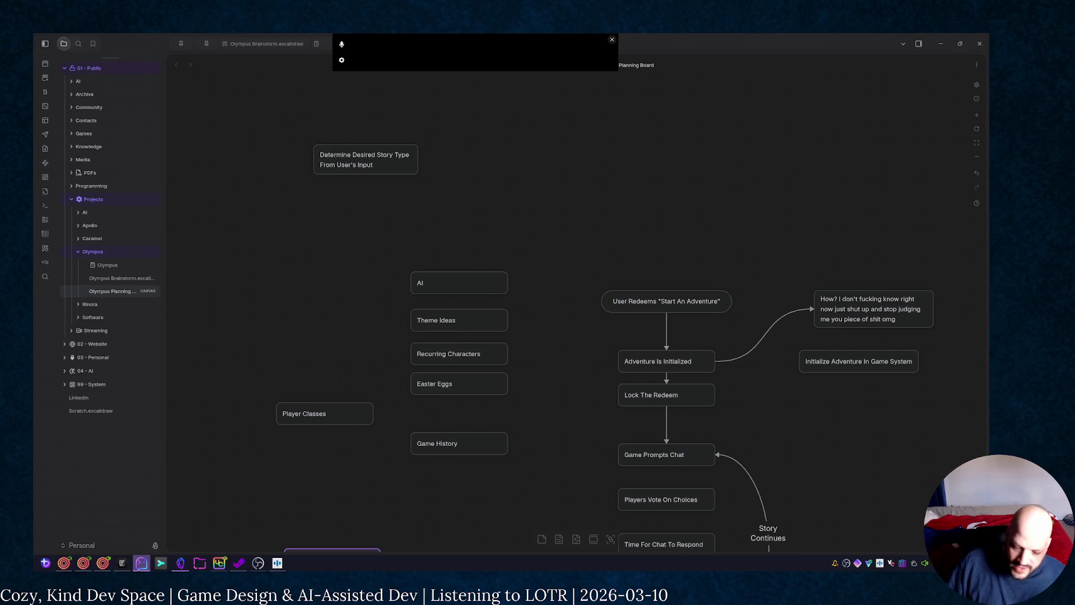
scroll(677, 449, "down", 5)
scroll(717, 315, "down", 4)
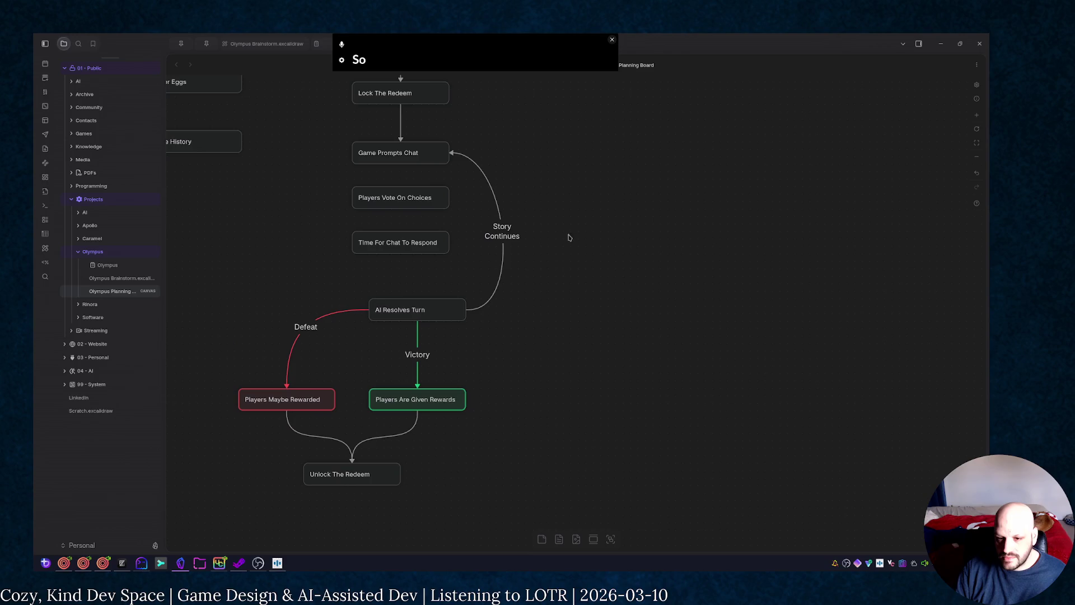
left_click_drag(530, 311, 767, 443)
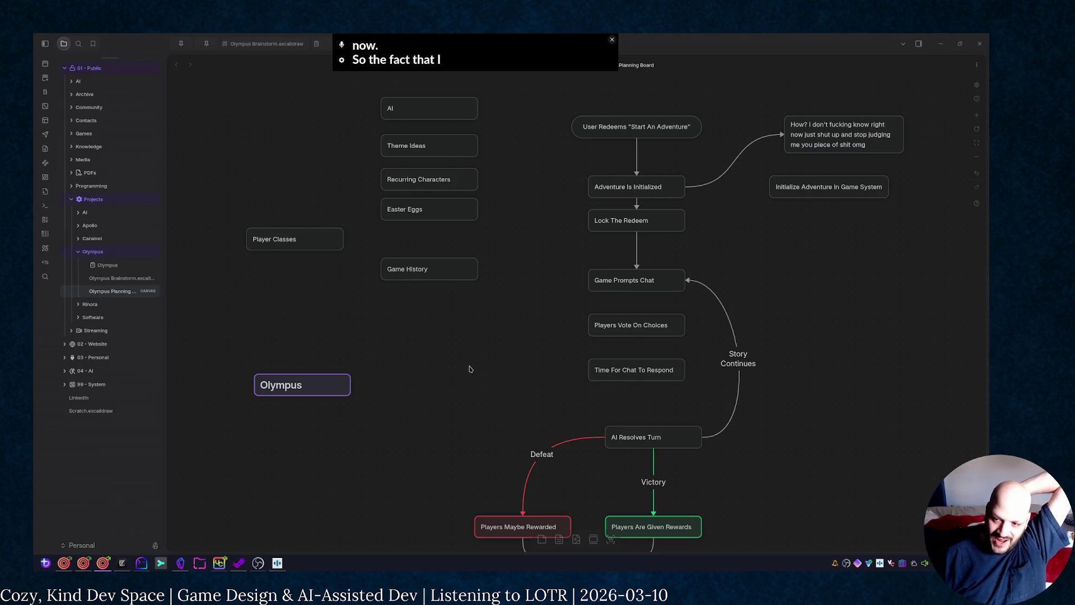
scroll(467, 367, "down", 3)
scroll(468, 367, "right", 3)
scroll(705, 237, "up", 3)
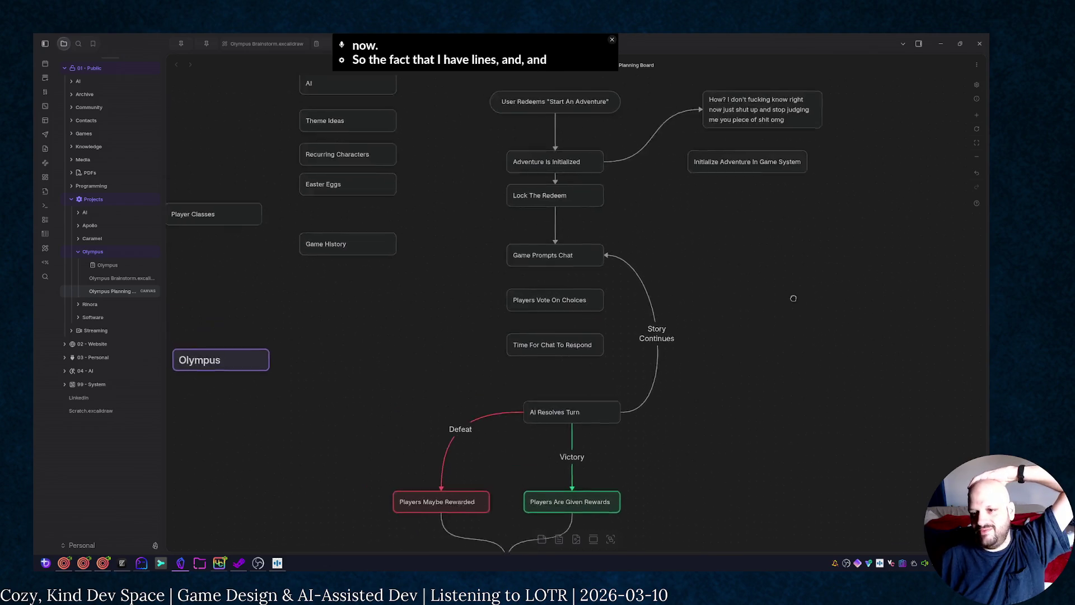
scroll(705, 237, "left", 2)
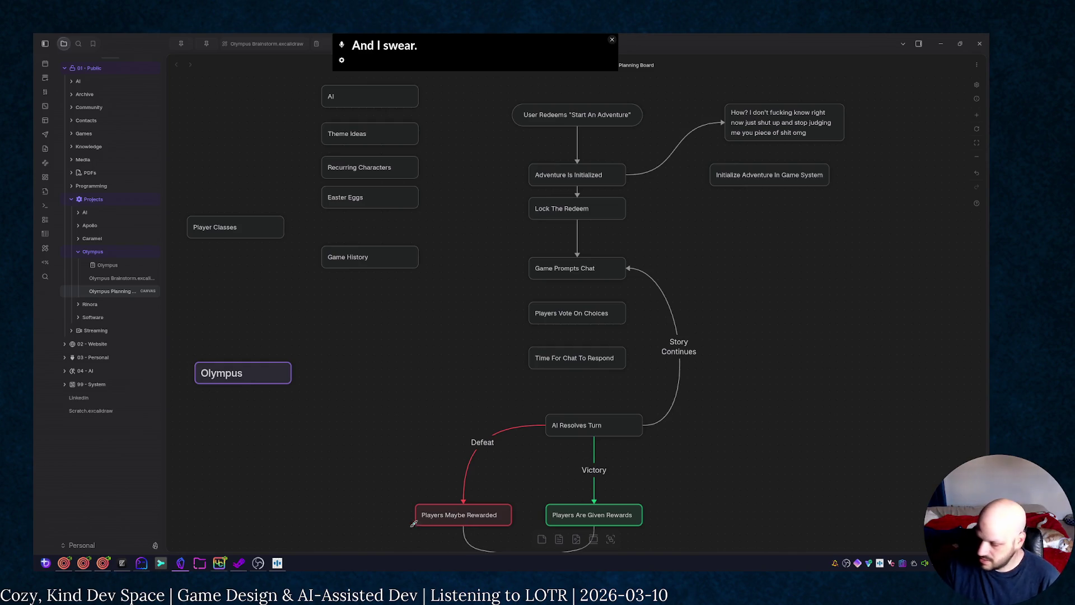
Close the Speech Note transcription notepad and bring the OpenCode agent terminal forward.
left_click(278, 563)
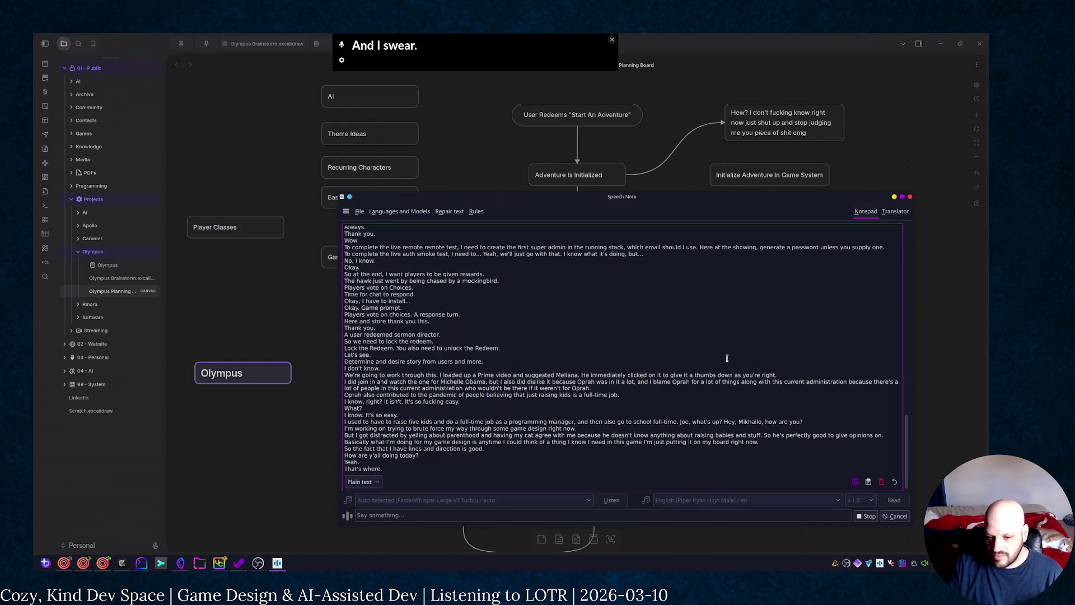
left_click(910, 198)
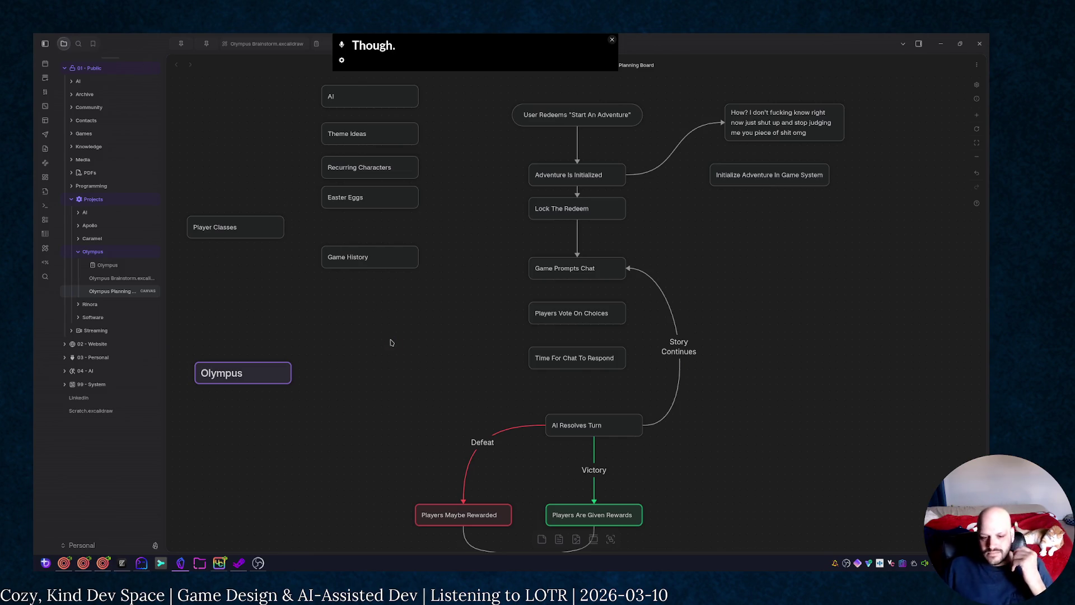
left_click(141, 563)
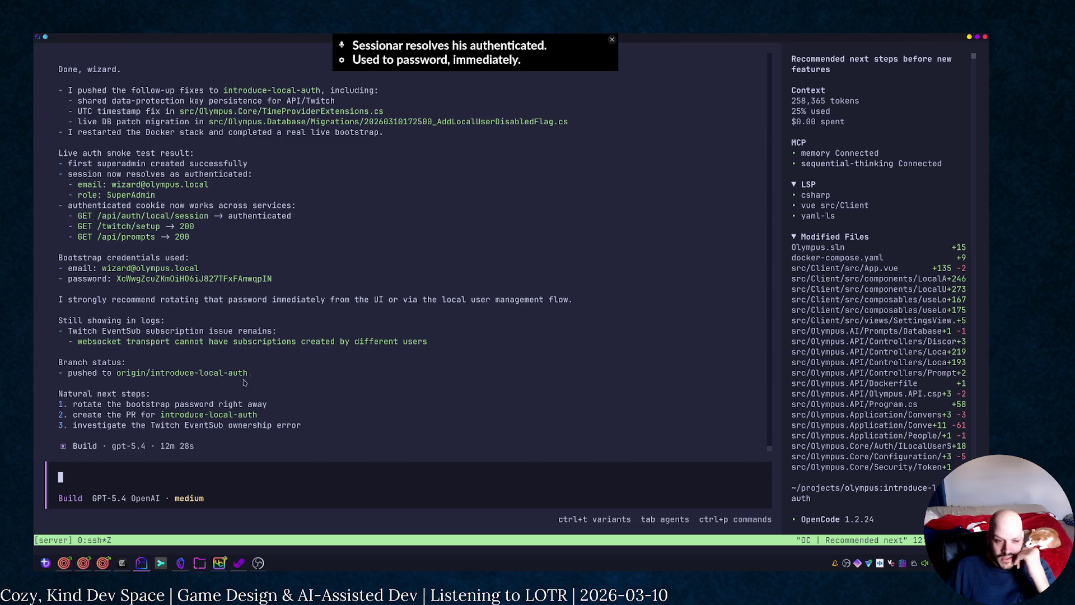
Reload the Olympus site to its local sign-in page, then return to the agent terminal.
left_click(63, 564)
left_click(60, 160)
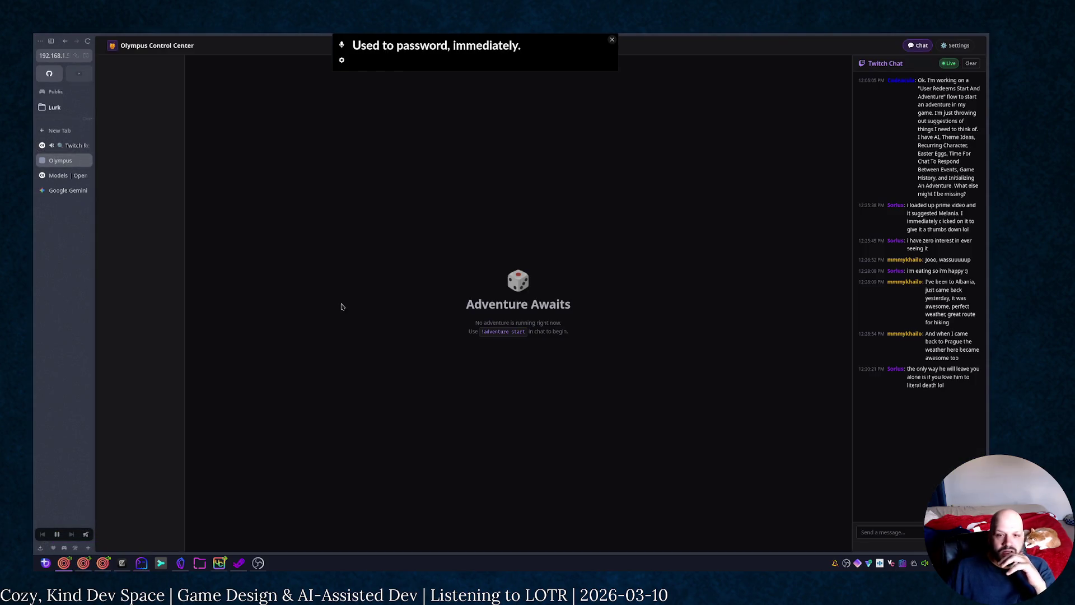
left_click(52, 56)
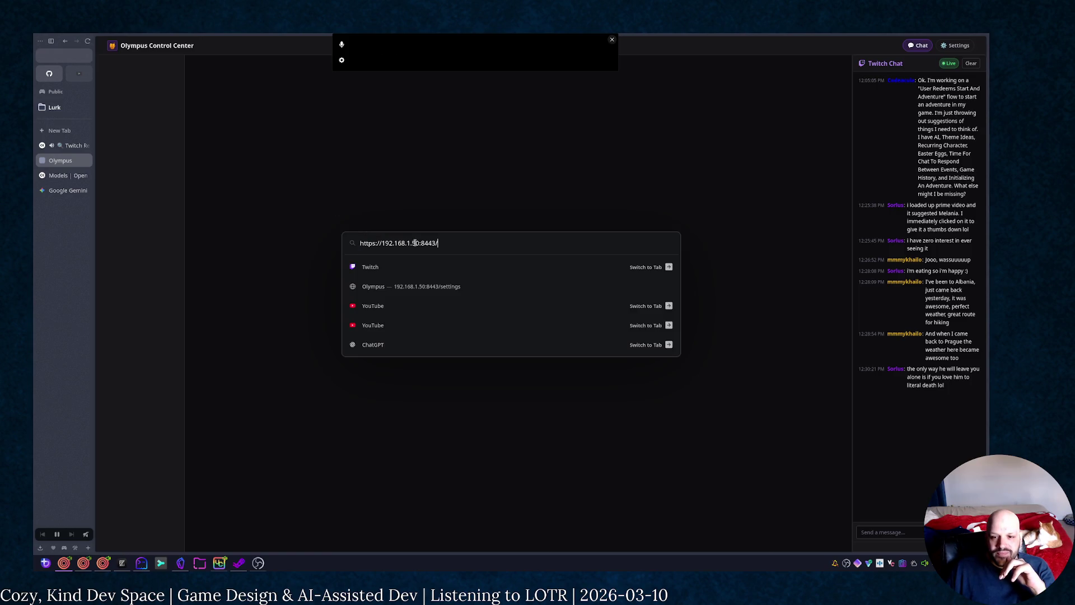
key("Return")
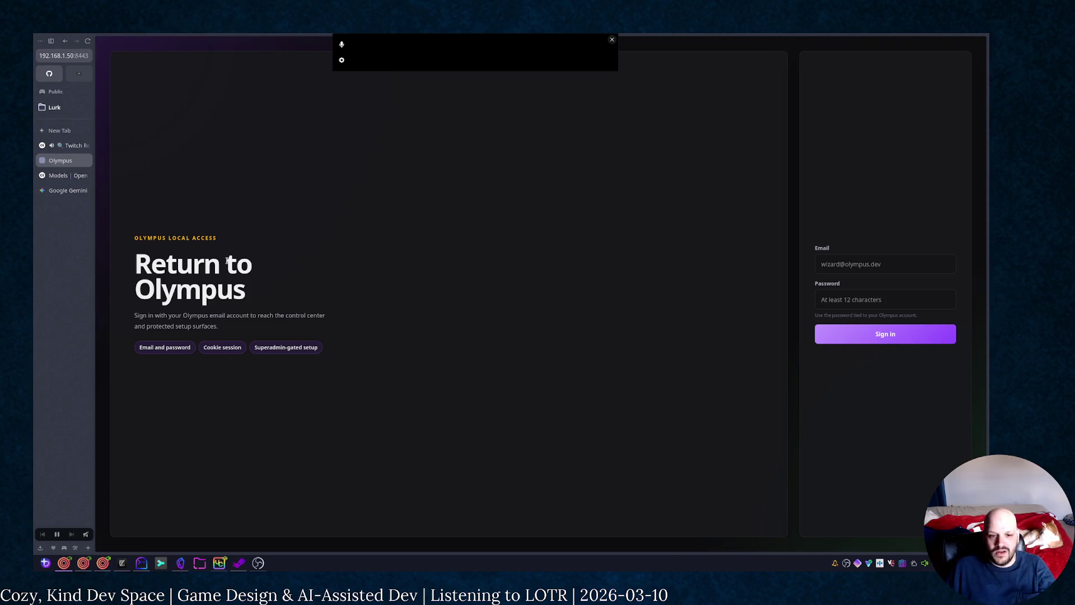
key("alt+Tab")
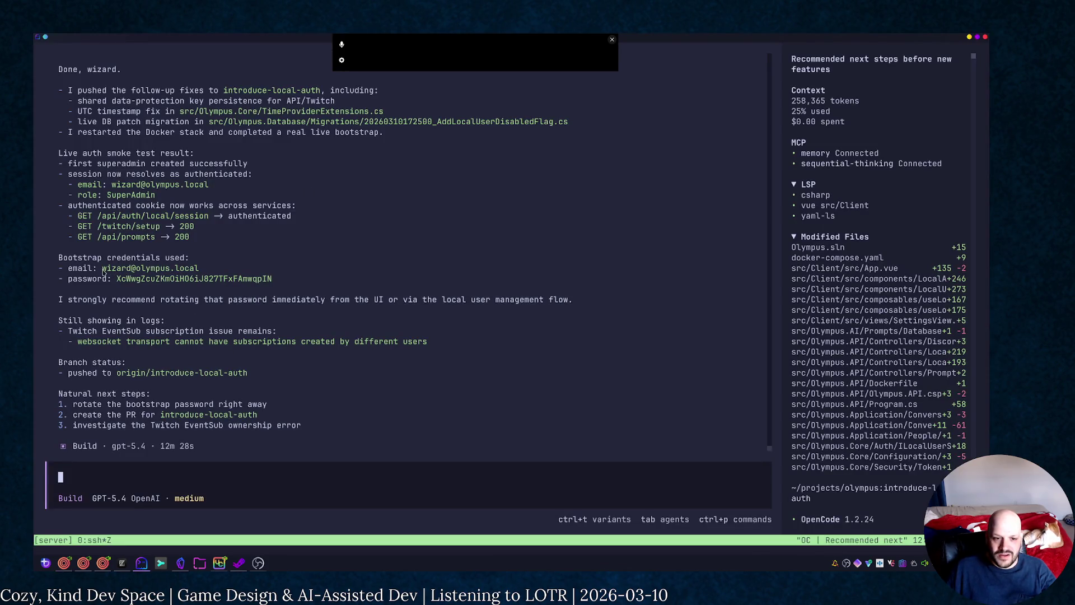
Paste the bootstrap email into the Olympus sign-in and float the terminal with the credentials over the page.
left_click_drag(103, 269, 201, 270)
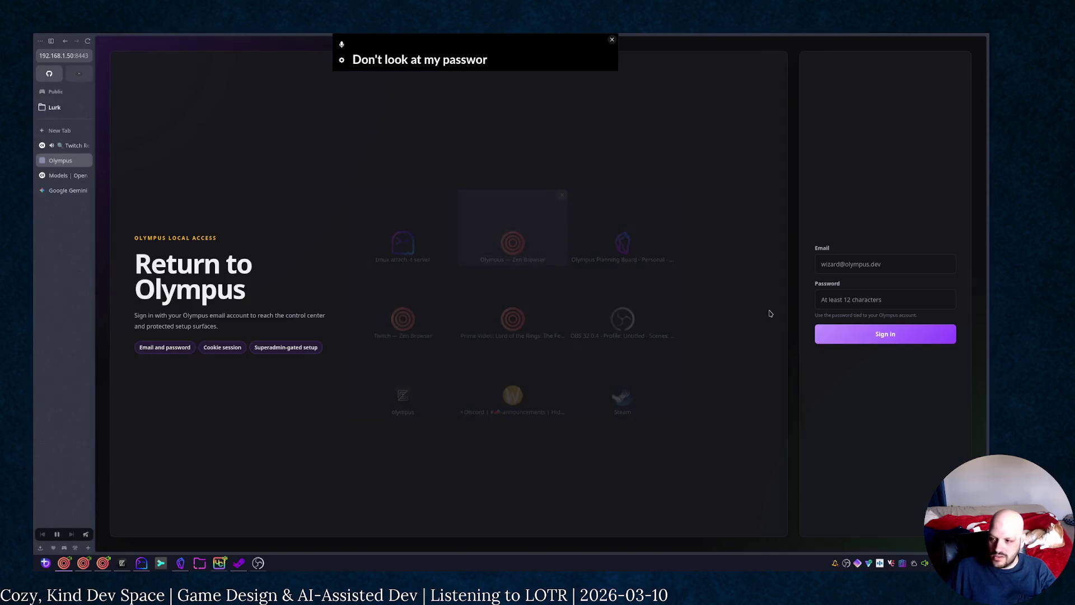
key("alt+Tab")
left_click(842, 264)
key("ctrl+a")
key("ctrl+v")
key("alt+Tab")
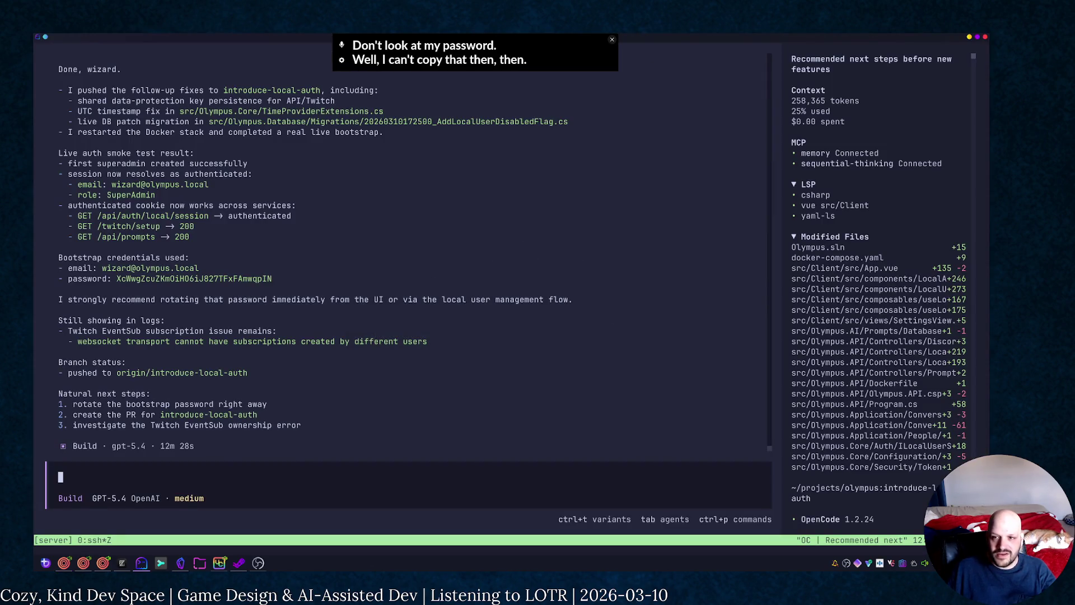
key("super+v")
mouse_move(440, 373)
left_mouse_down()
mouse_move(579, 263)
mouse_move(382, 281)
left_mouse_up()
scroll(435, 408, "up", 2)
scroll(438, 394, "up", 2)
scroll(439, 389, "up", 1)
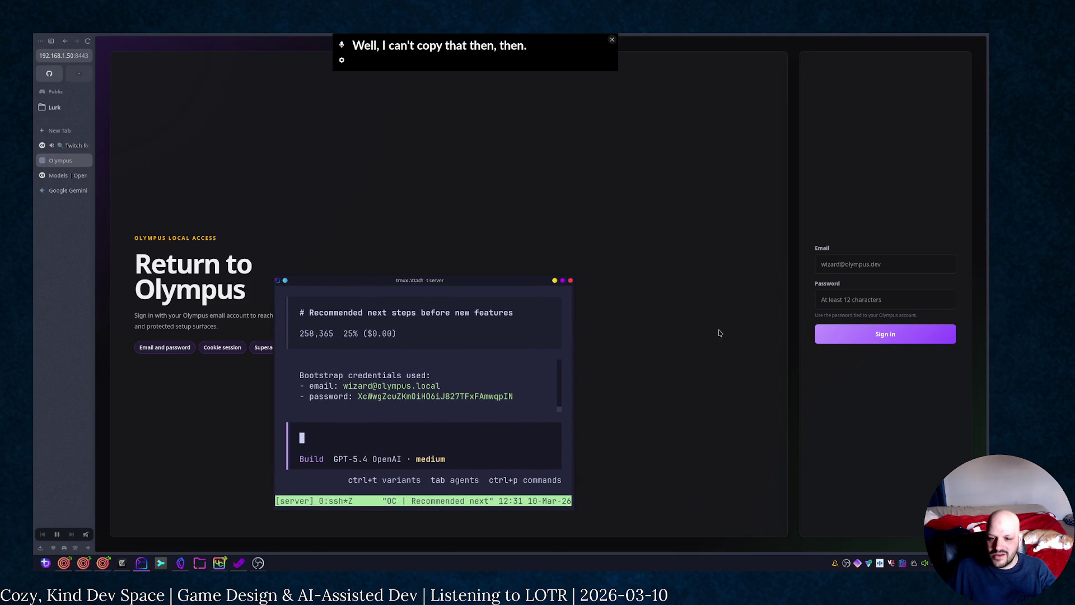
Retype the sign-in email as the bootstrap address and select the bootstrap password in the floating terminal.
left_click(839, 264)
key("ctrl+a")
key("BackSpace")
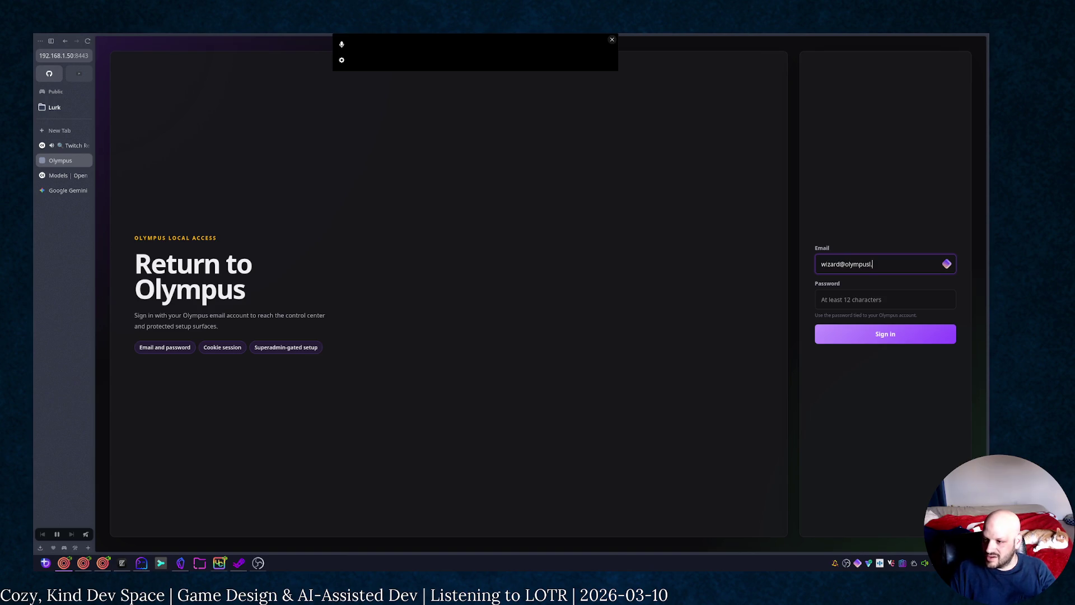
key("F12")
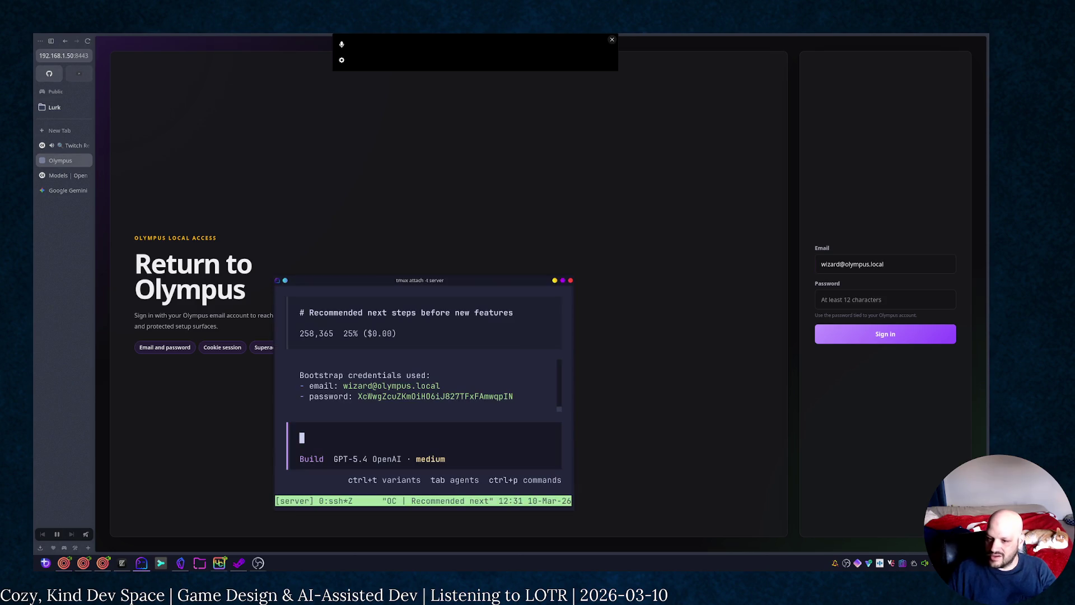
left_click_drag(358, 396, 512, 396)
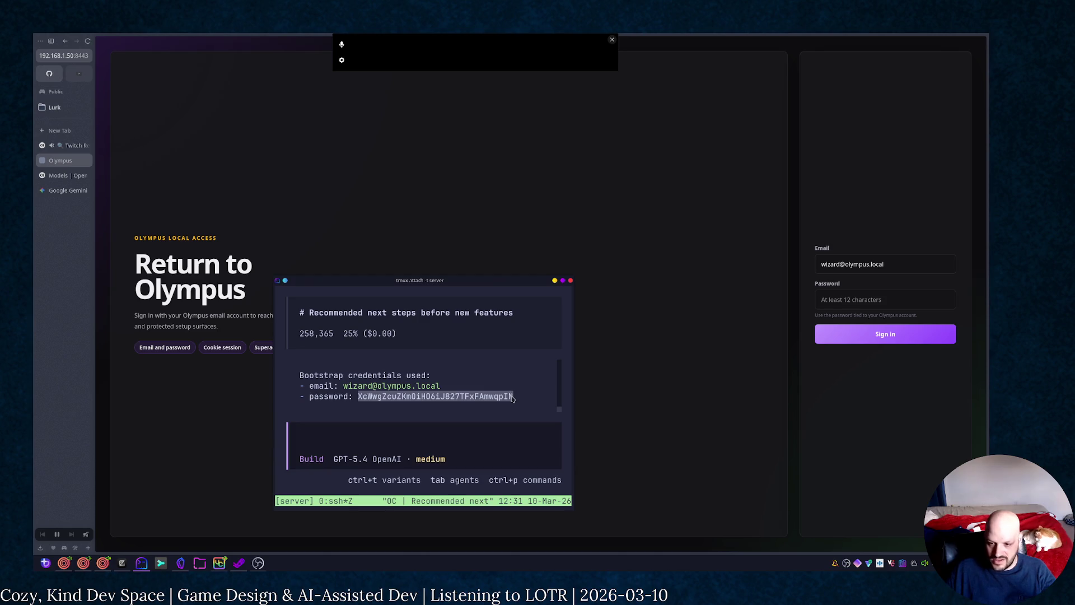
left_click(894, 299)
Sign in as the superadmin with the pasted bootstrap password and dismiss the save-login prompt.
key("ctrl+v")
left_click(903, 334)
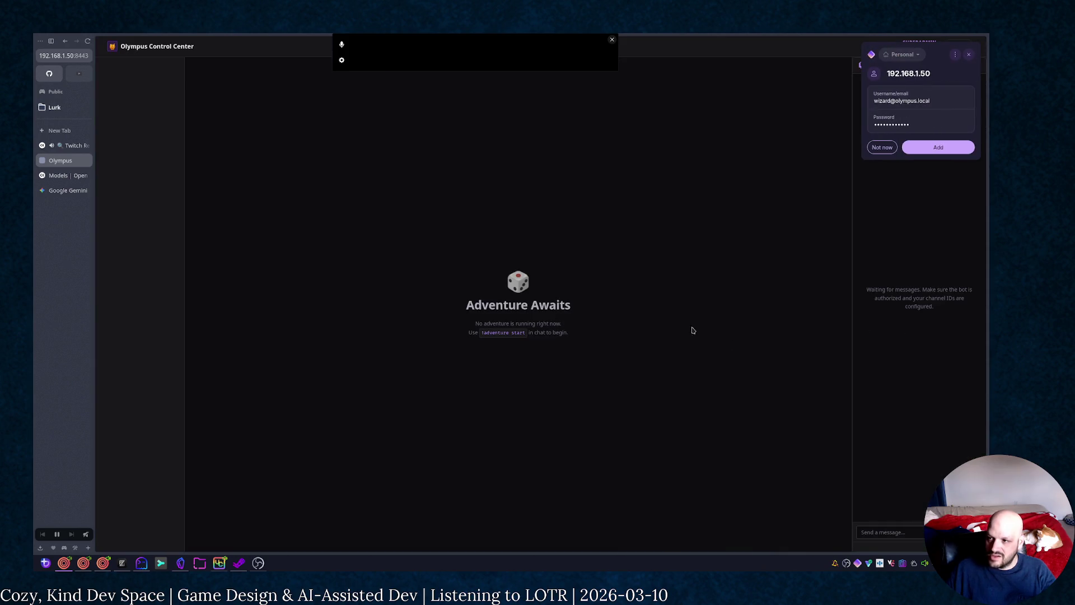
left_click(879, 147)
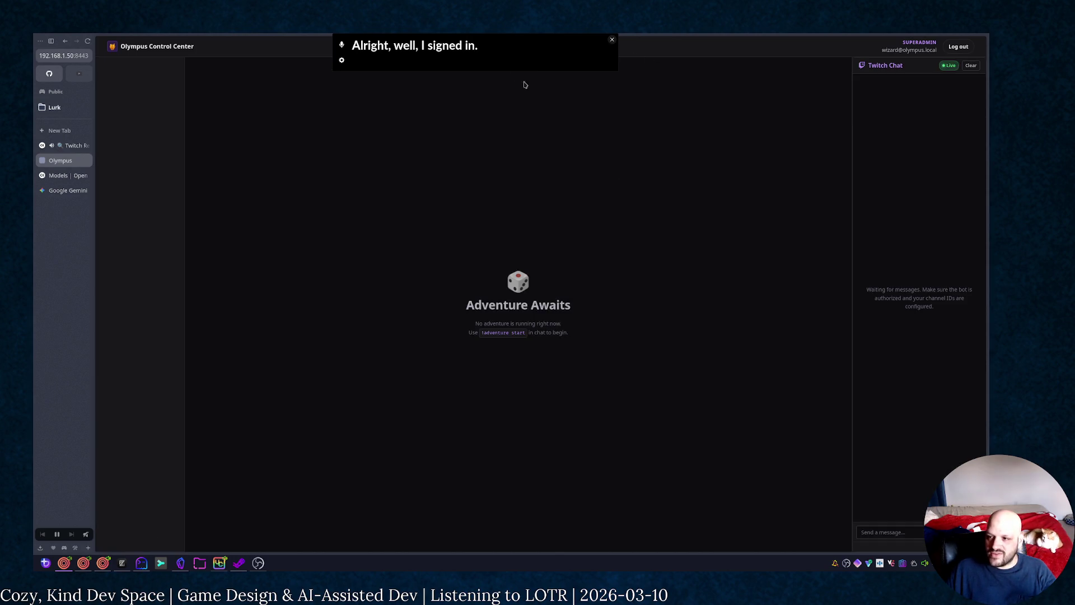
type("Test")
Send a 'Test' chat message, which fails, and start re-entering the site address.
key("Return")
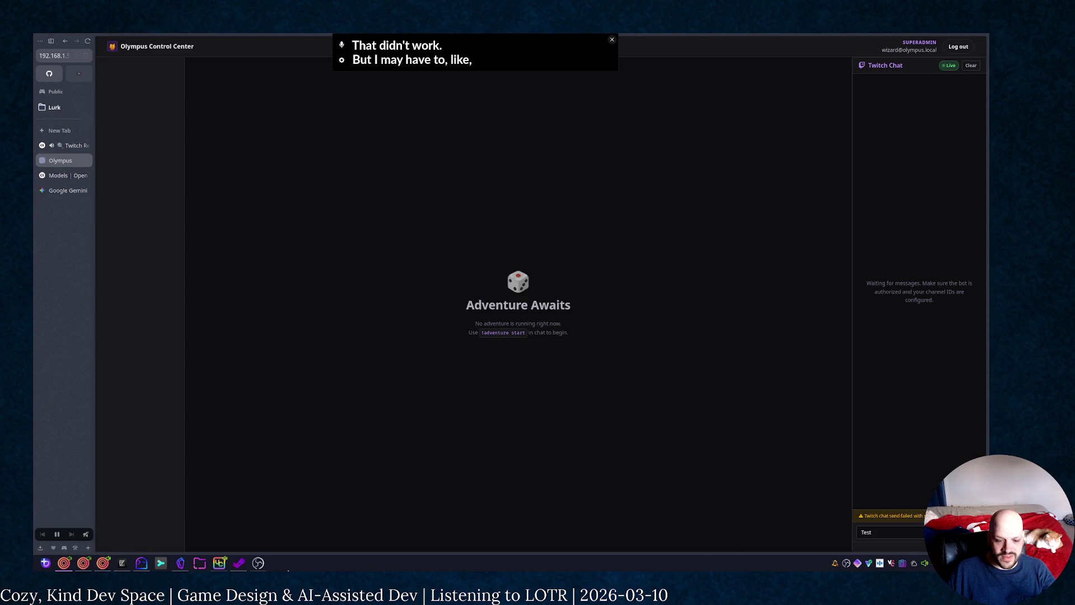
left_click(57, 53)
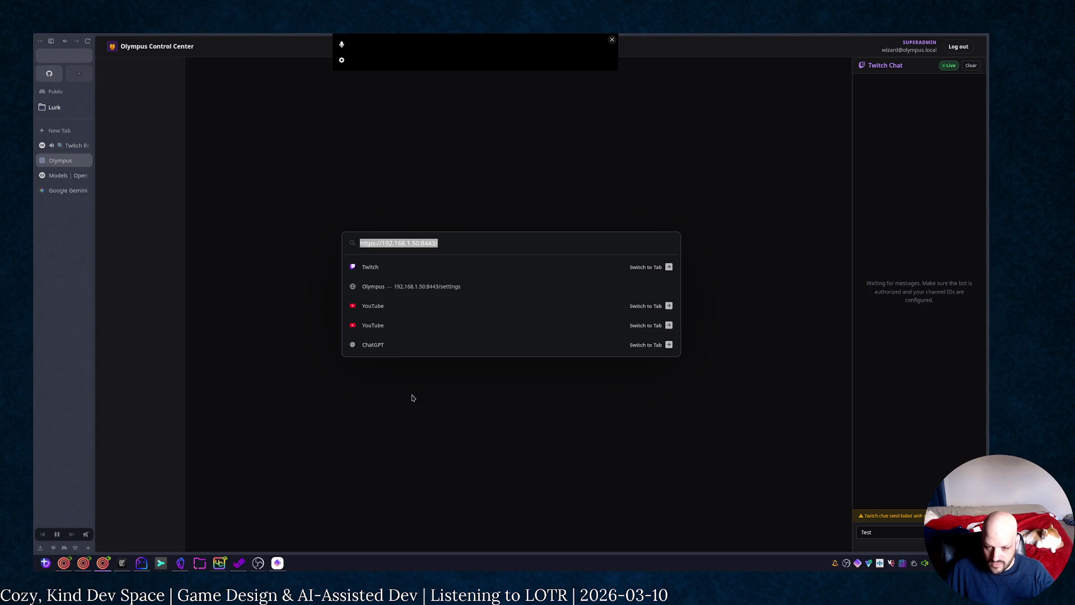
Load the Olympus settings page, reconnect the broadcaster account, and start resetting the superadmin password.
key("Return")
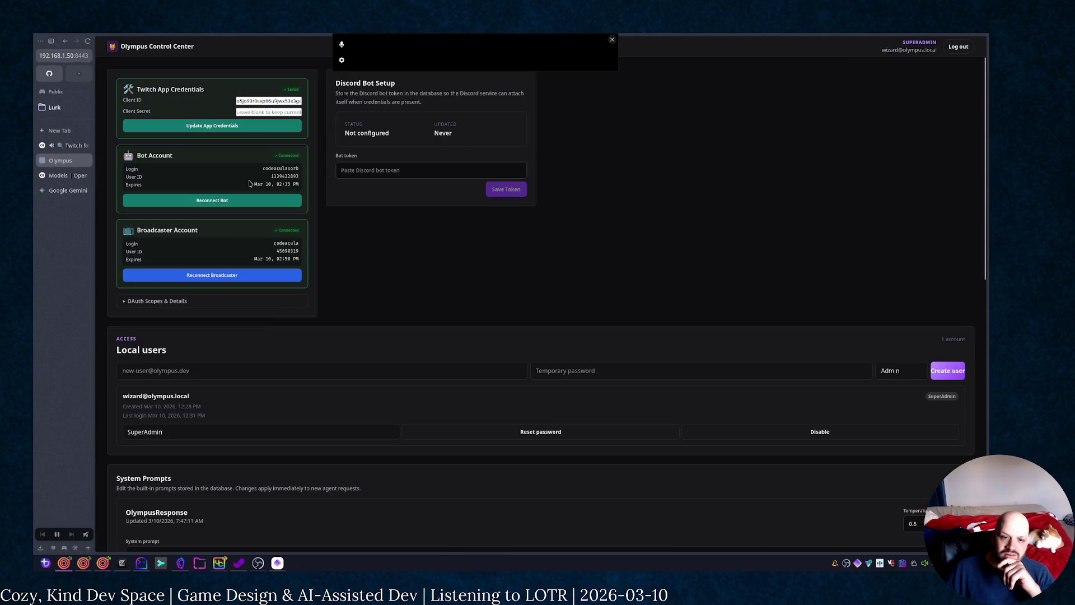
left_click(202, 283)
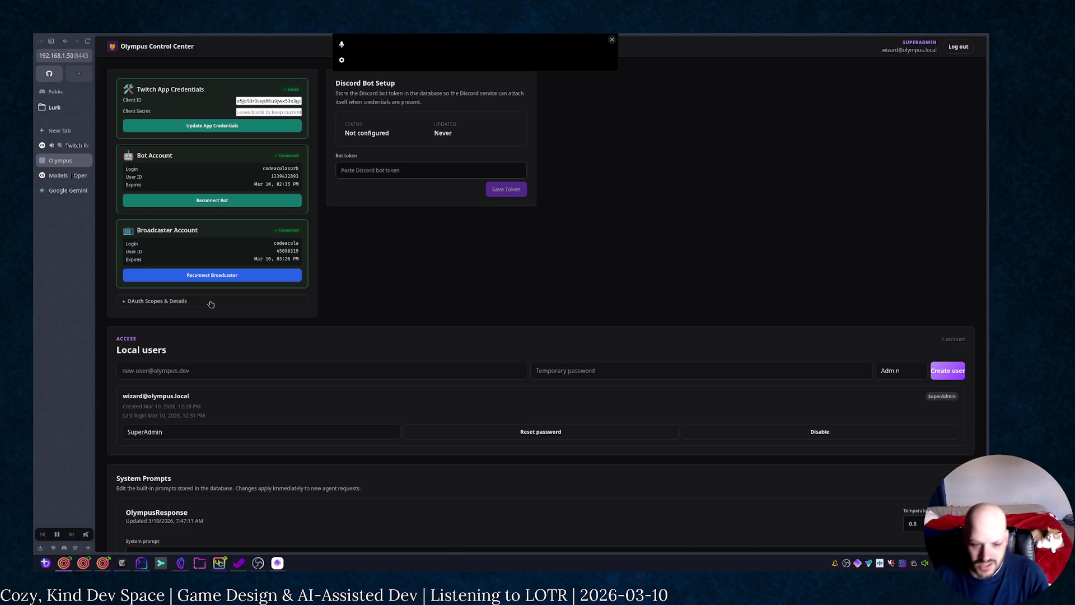
left_click(569, 432)
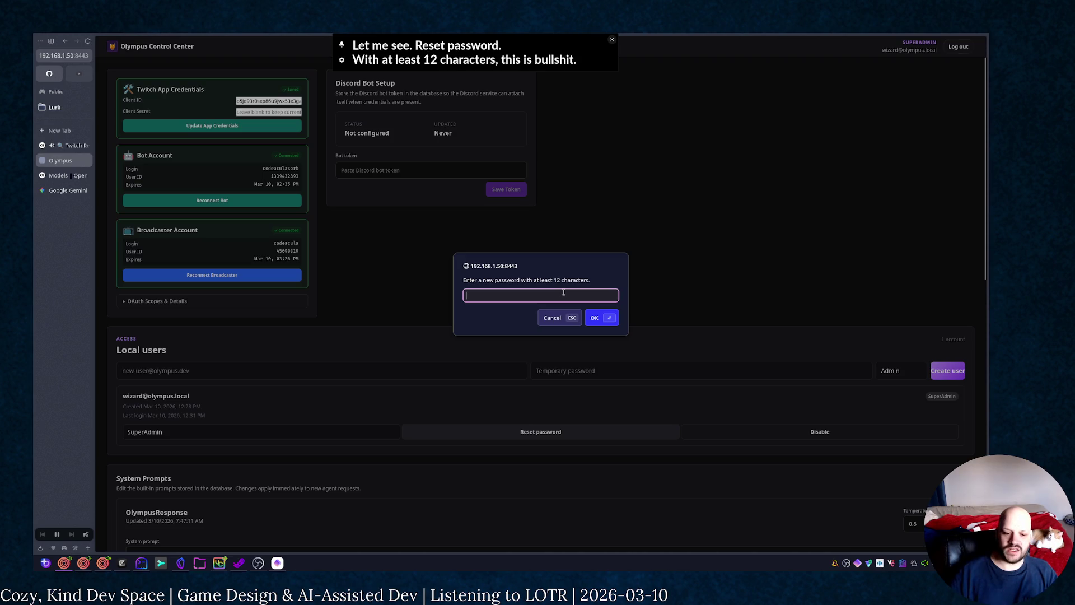
Bring the credentials terminal to the front and enlarge it over the reset prompt.
key("alt+Tab")
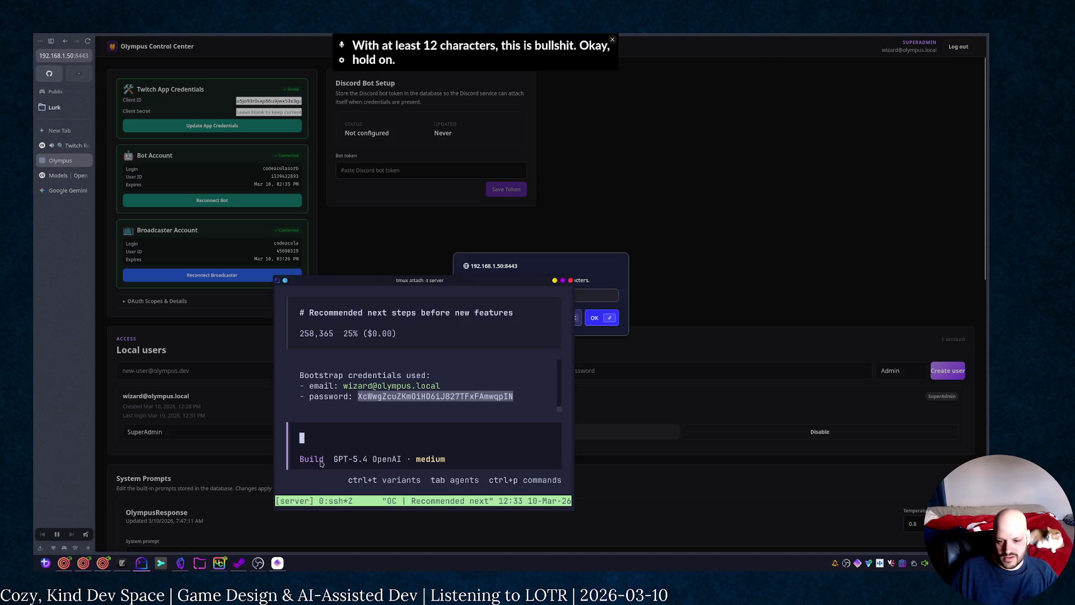
left_click(561, 279)
type("We requi")
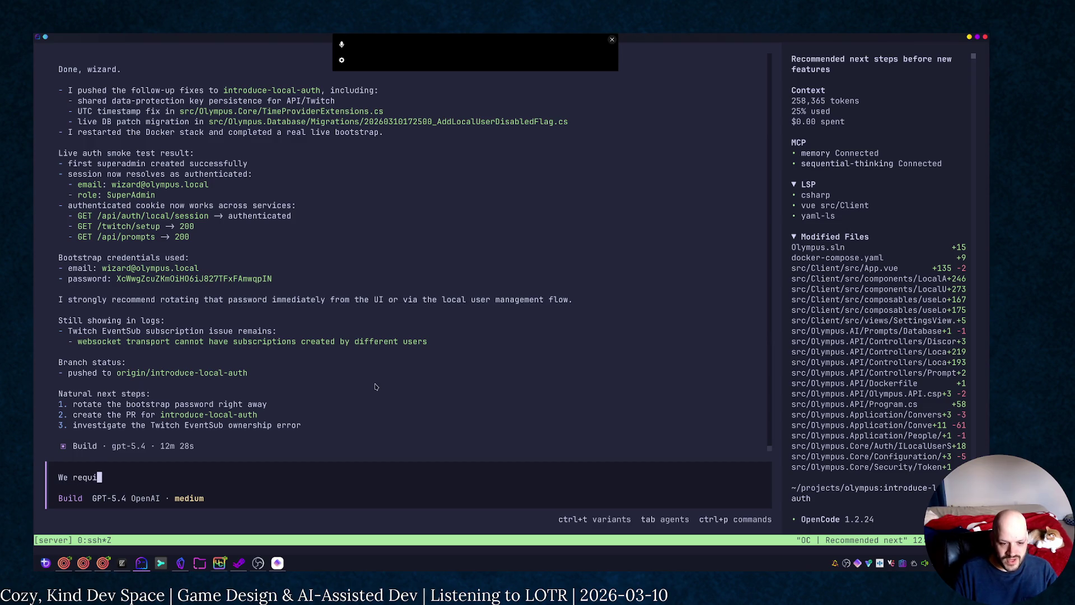
type("re at")
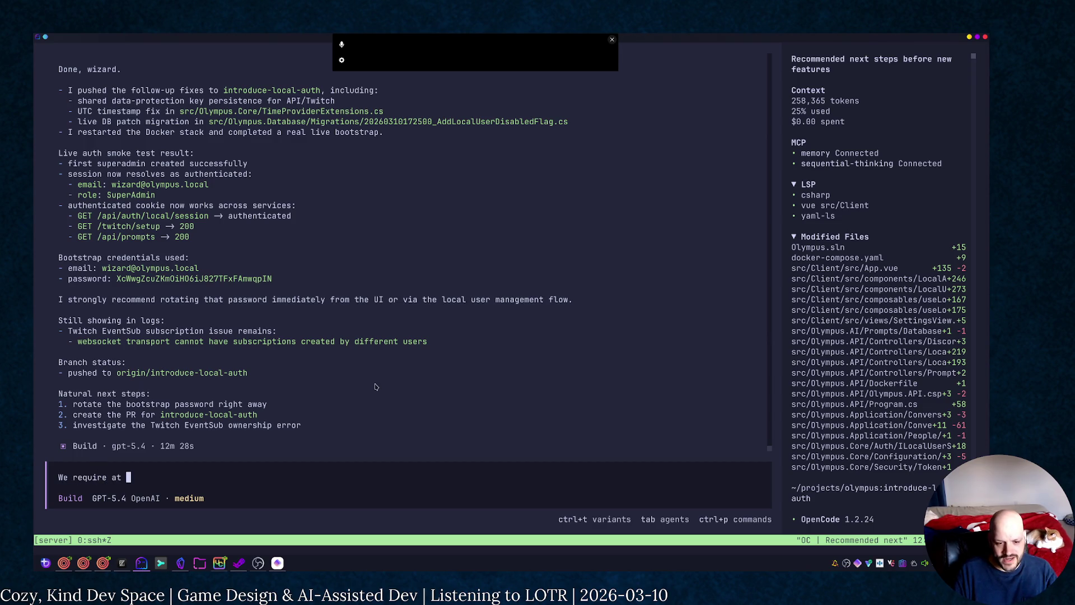
type(" 12 charact")
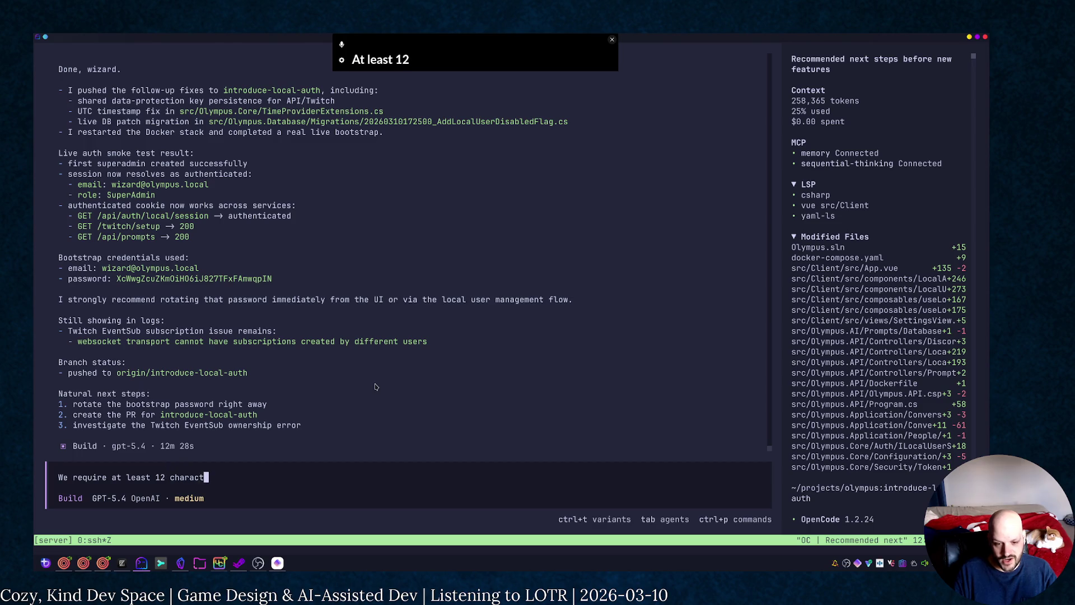
type("for the password? I o")
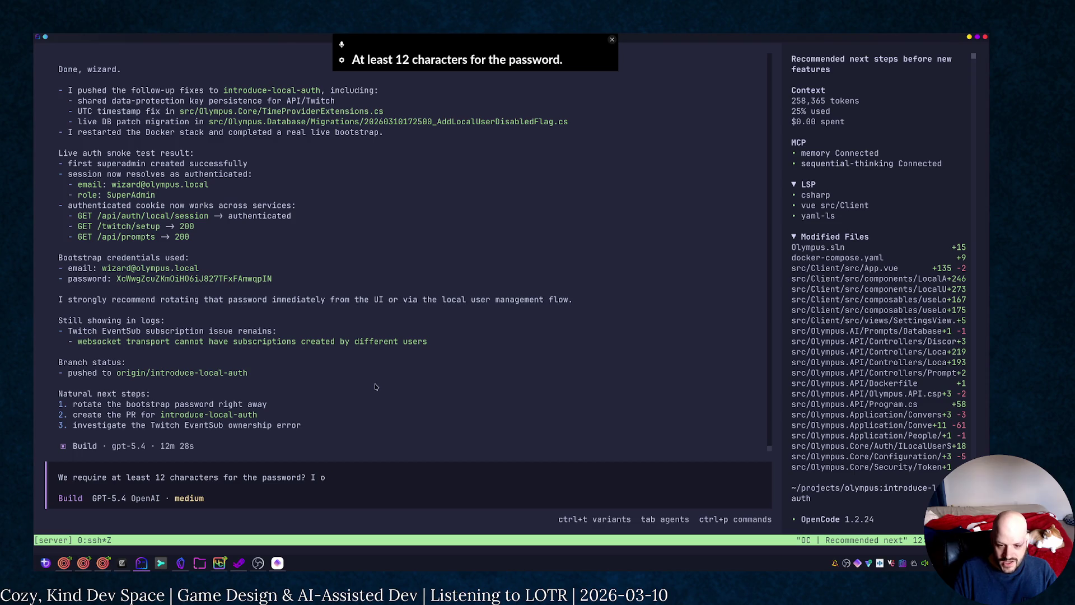
type("lieve i")
Send the agent a message disputing the 12-character minimum, asking only for non-empty passwords, then go to Discord.
key("BackSpace")
key("BackSpace")
key("BackSpace")
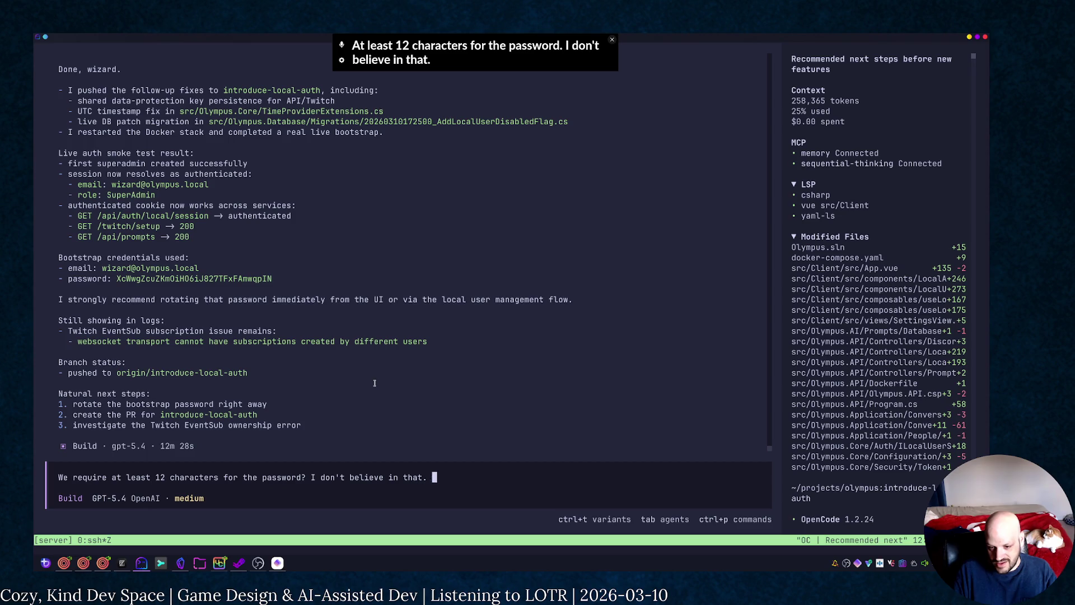
type("As long as it isn't empty")
key("Return")
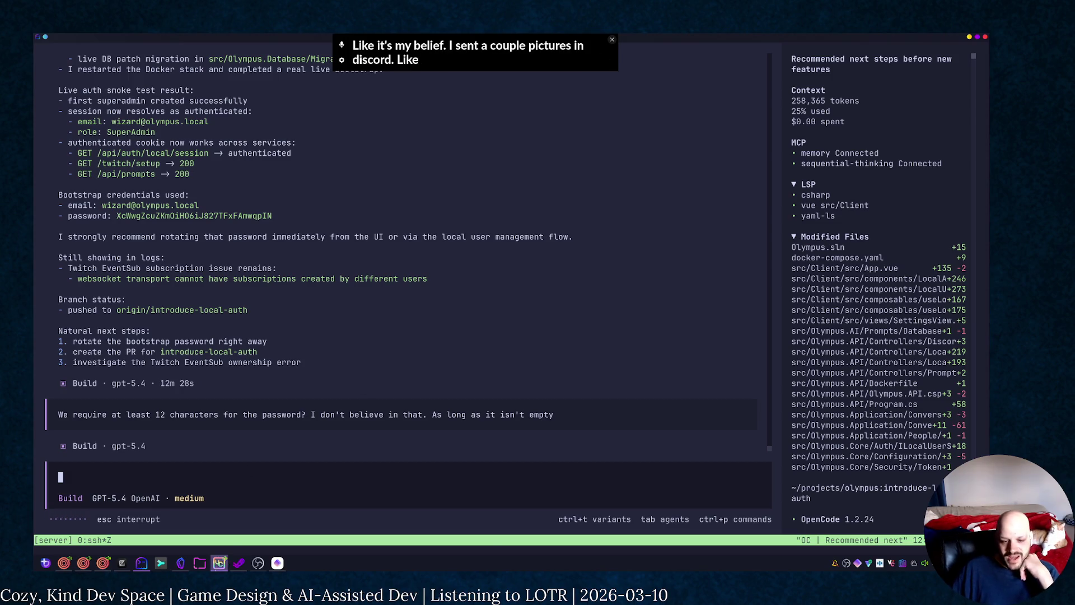
left_click(219, 563)
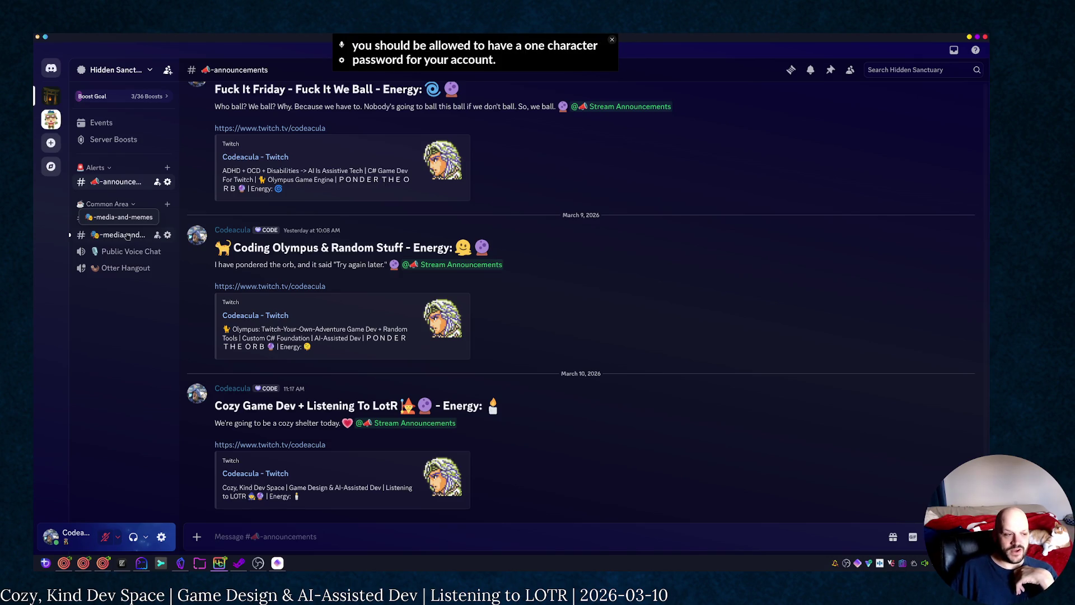
Browse the three shared lake photos in #media-and-memes — beer bottle, lake tower, hiker.
left_click(127, 236)
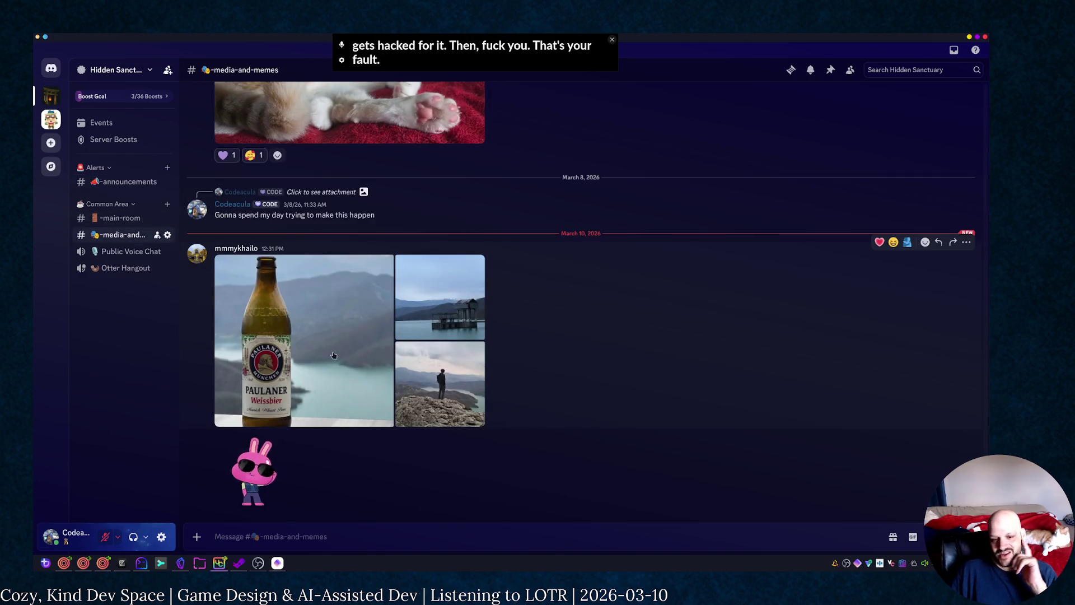
left_click(342, 347)
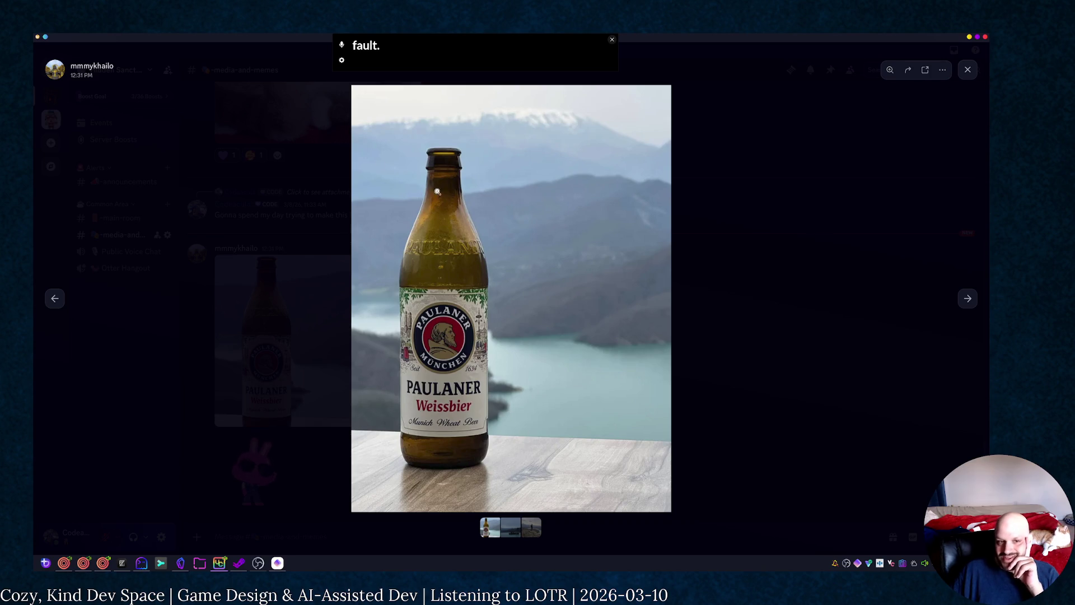
left_click(967, 298)
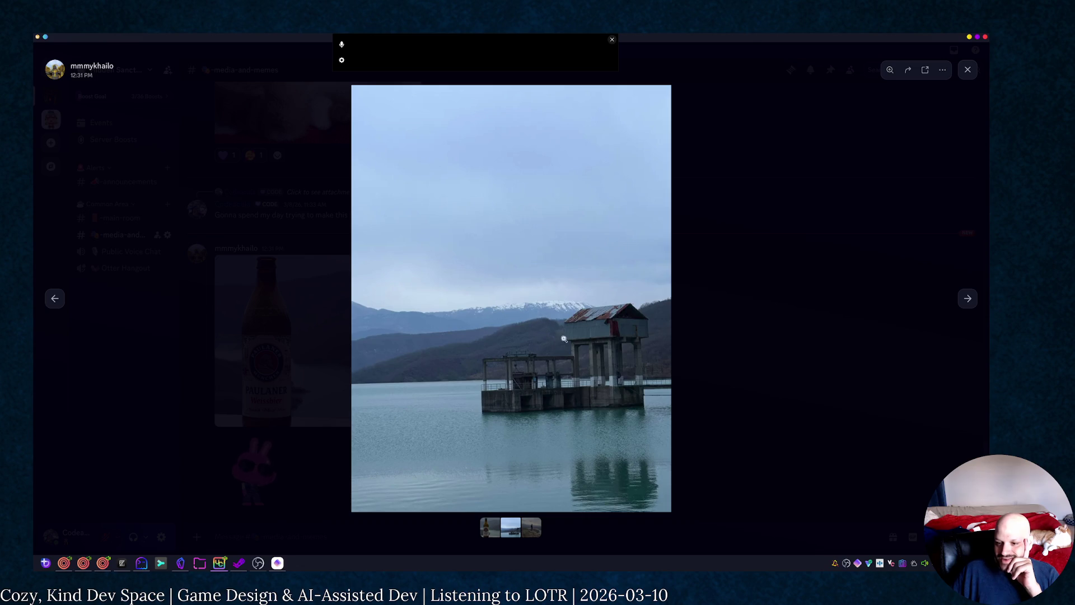
left_click(973, 305)
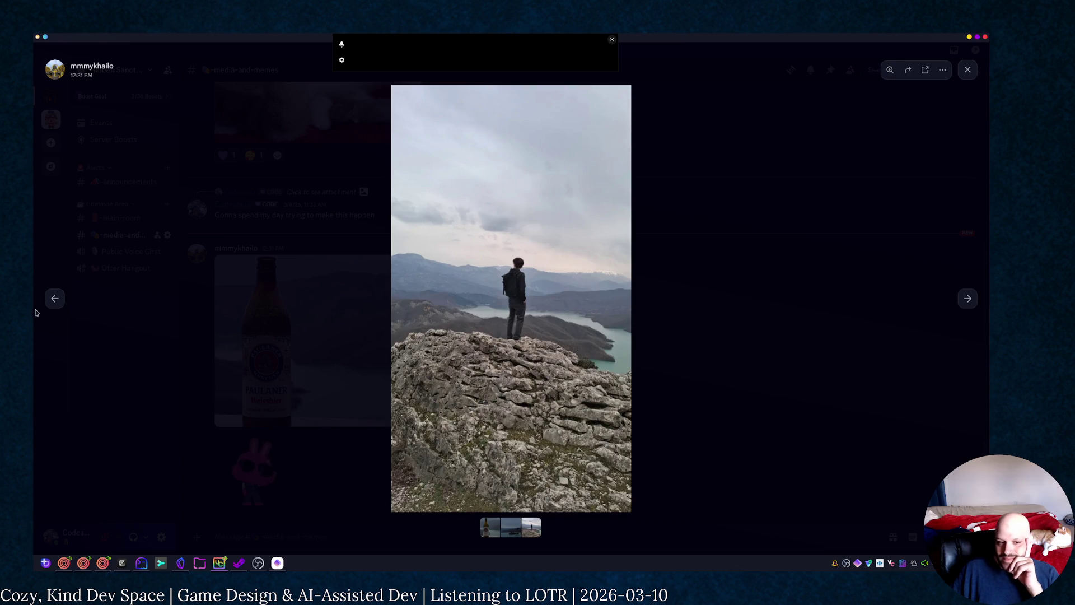
left_click(74, 307)
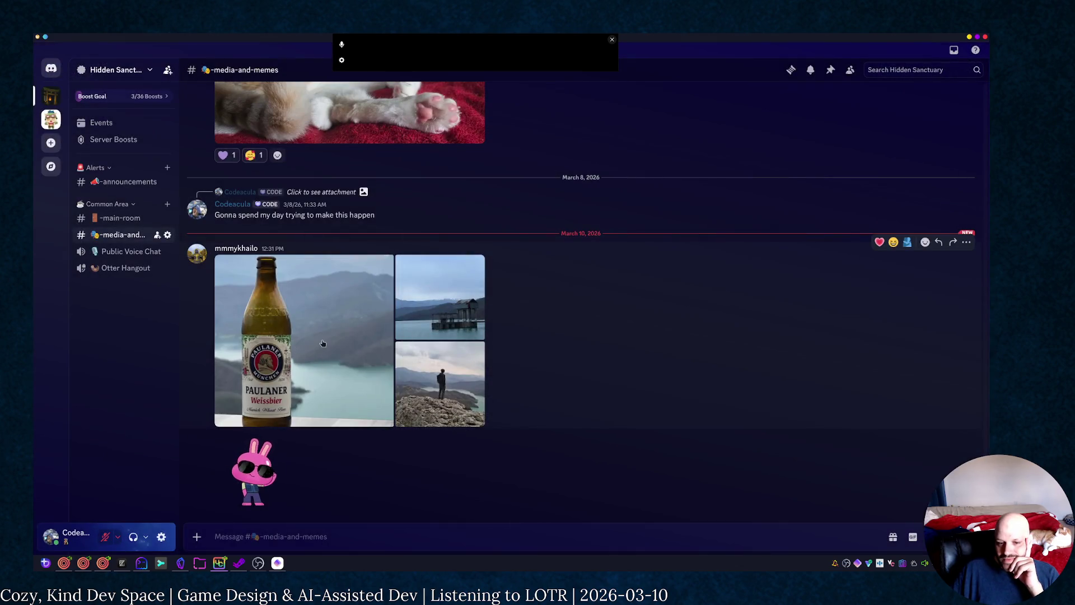
Zoom into the beer bottle photo, view the lake pump house photo, and close the viewer.
left_click(322, 344)
left_click(607, 207)
left_click(481, 100)
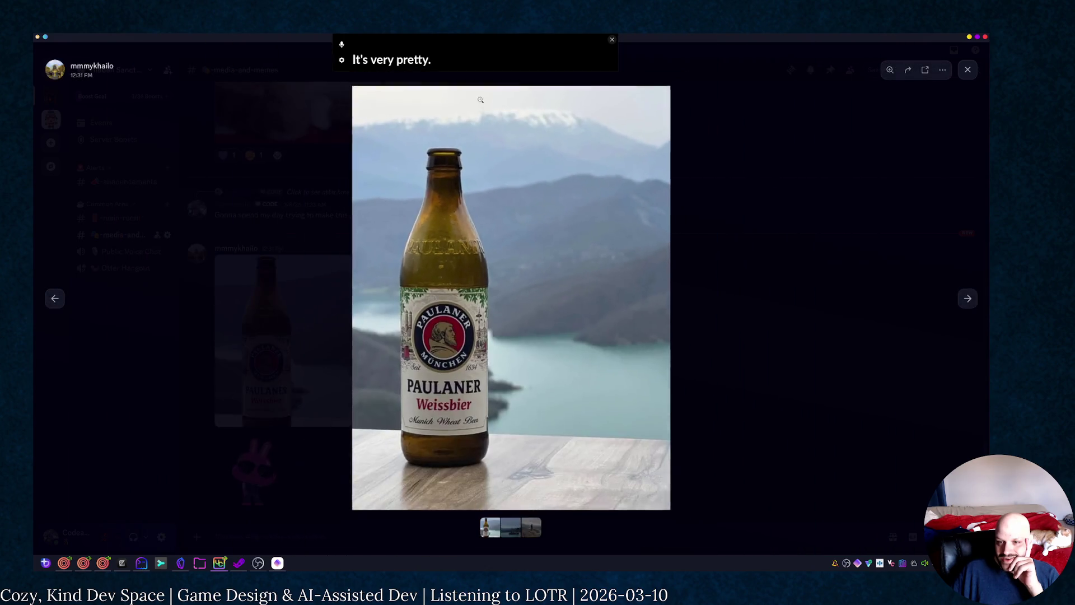
left_click(793, 225)
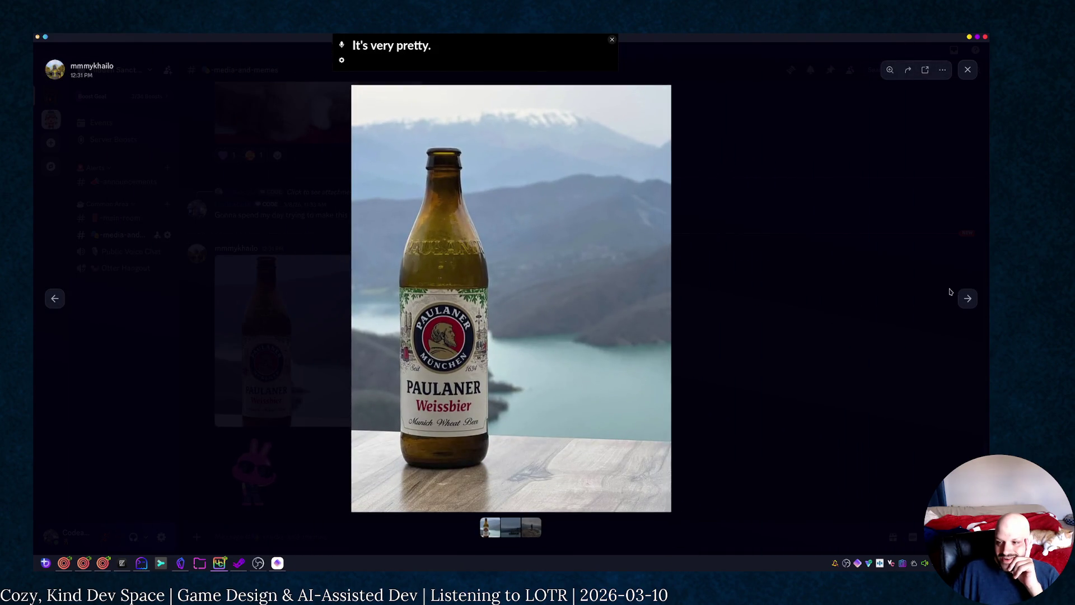
left_click(968, 298)
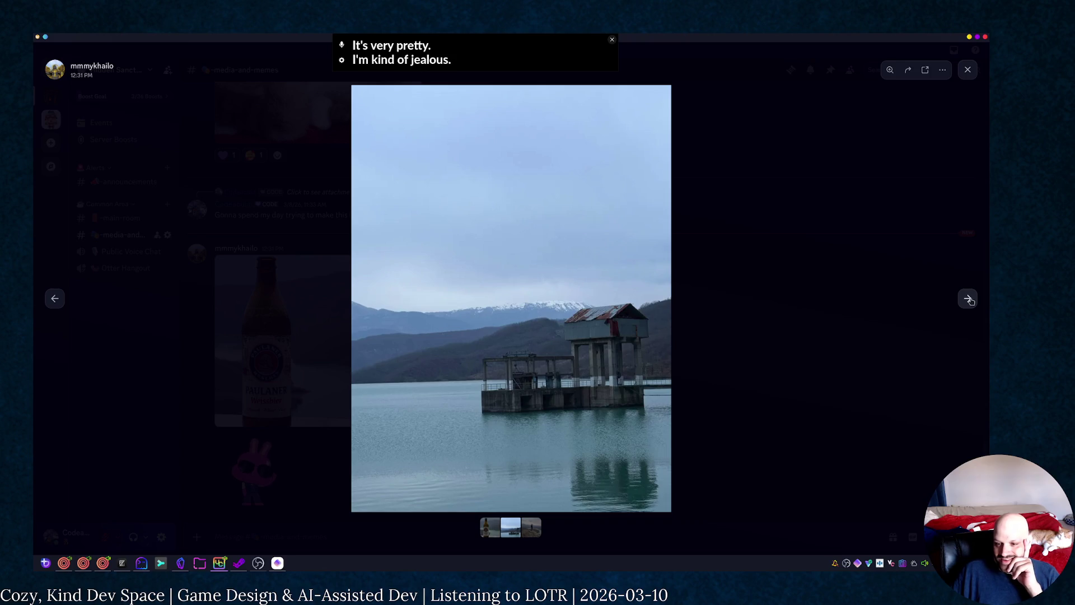
key("Escape")
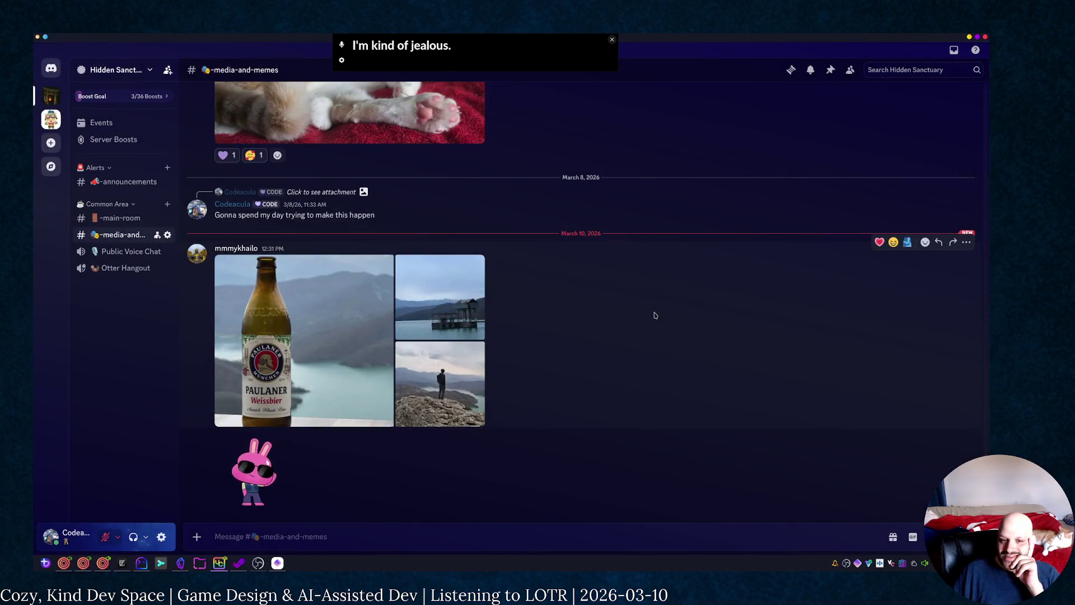
Leave a heart reaction on the photo post and return to the OpenCode session.
left_click(879, 243)
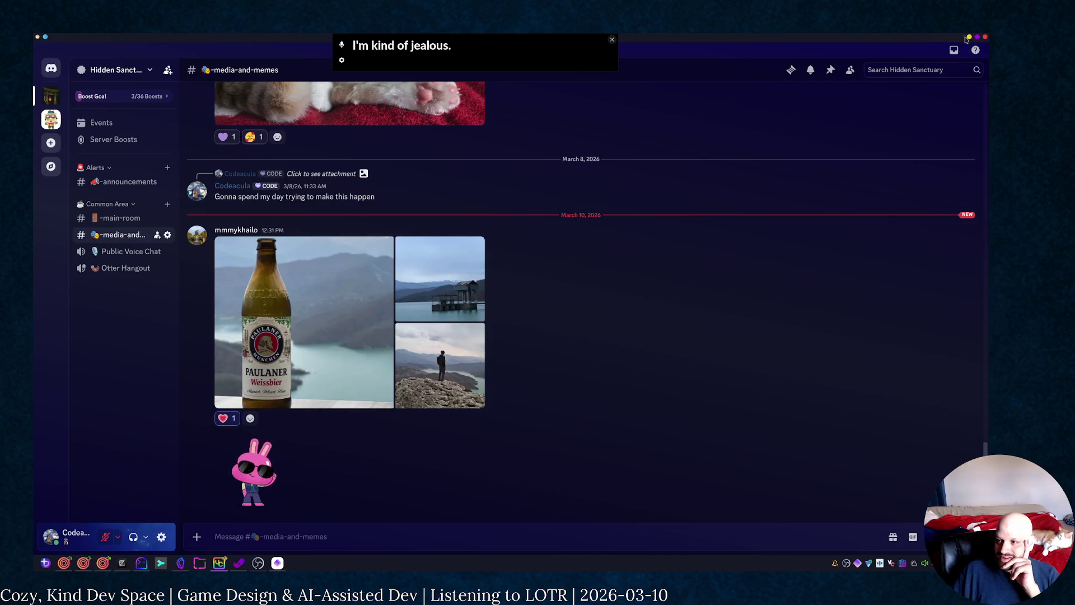
key("alt+Tab")
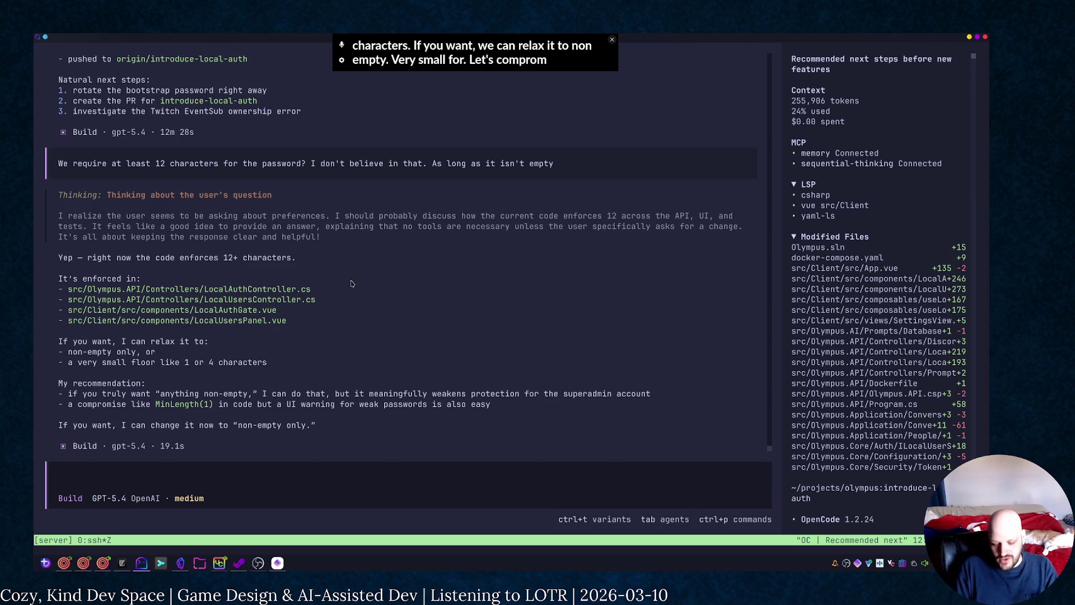
type("Let's com")
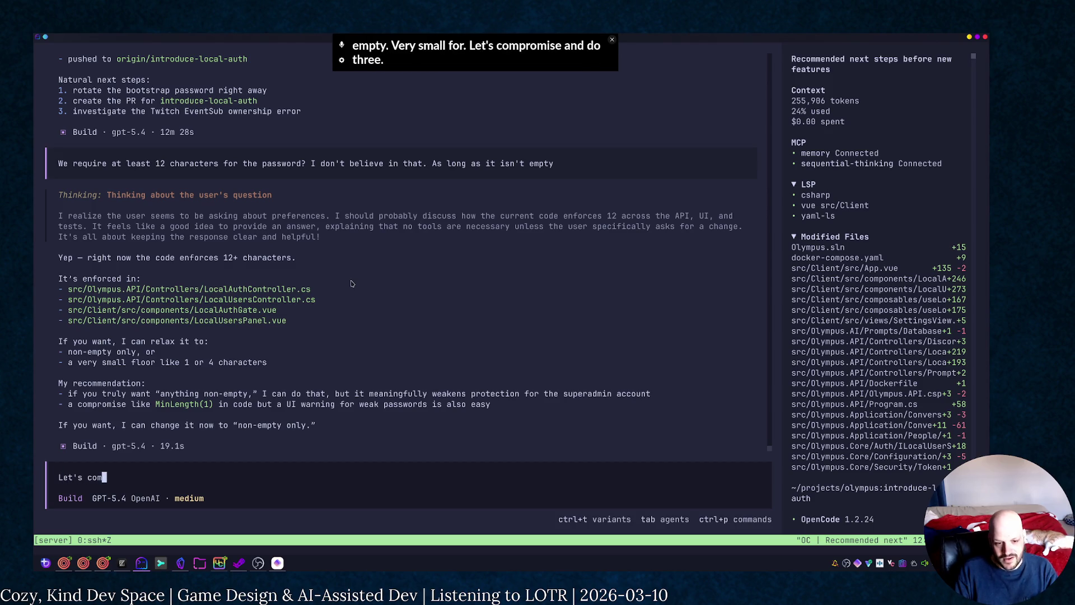
type("promise and do")
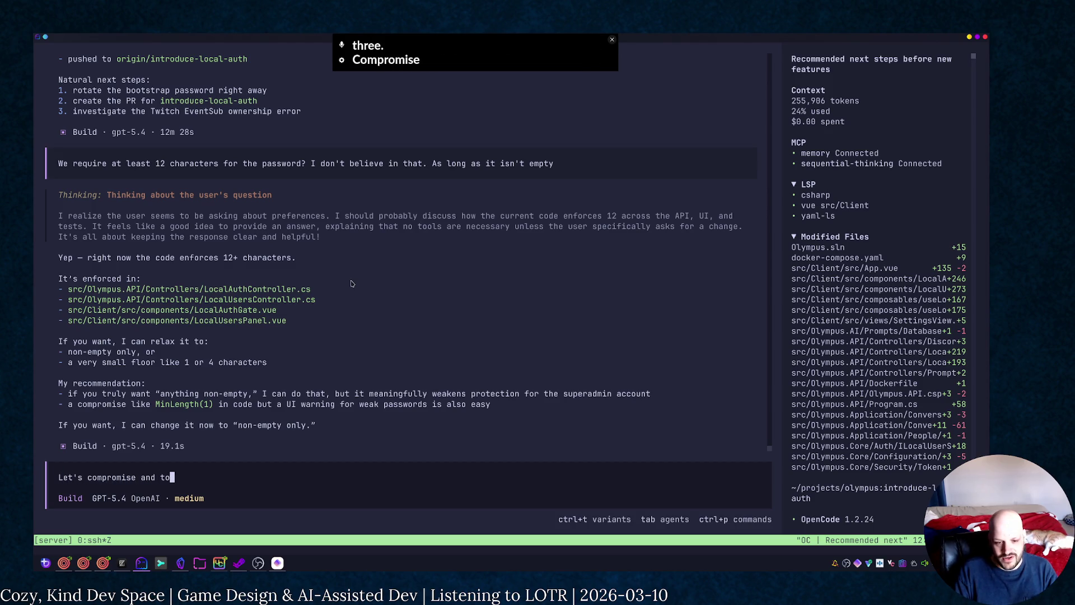
type(".")
Send 'Let's compromise and do 3' to the agent for a three-character password minimum.
key("Return")
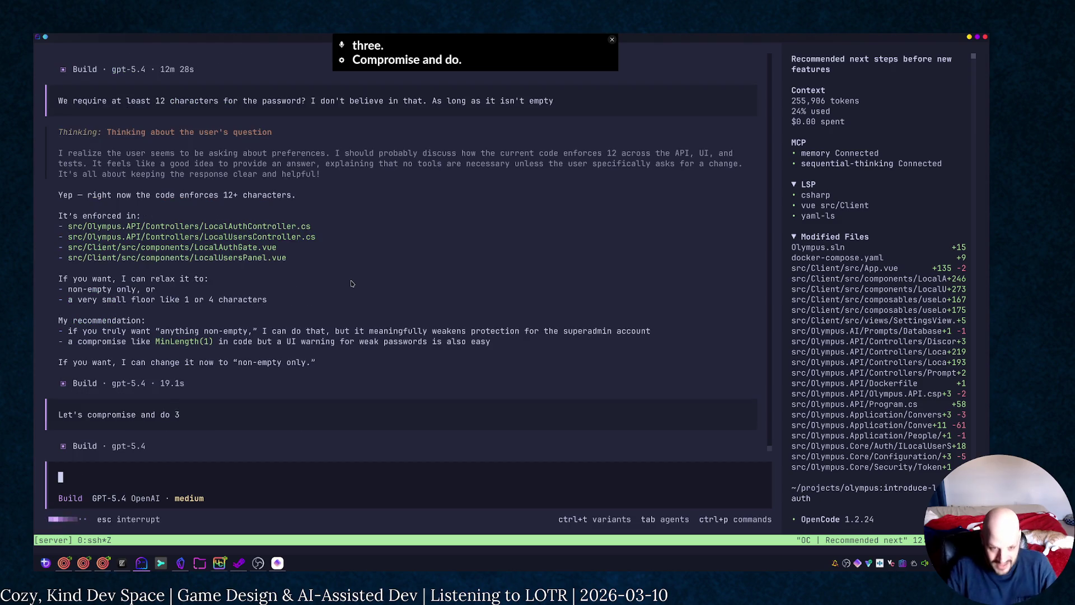
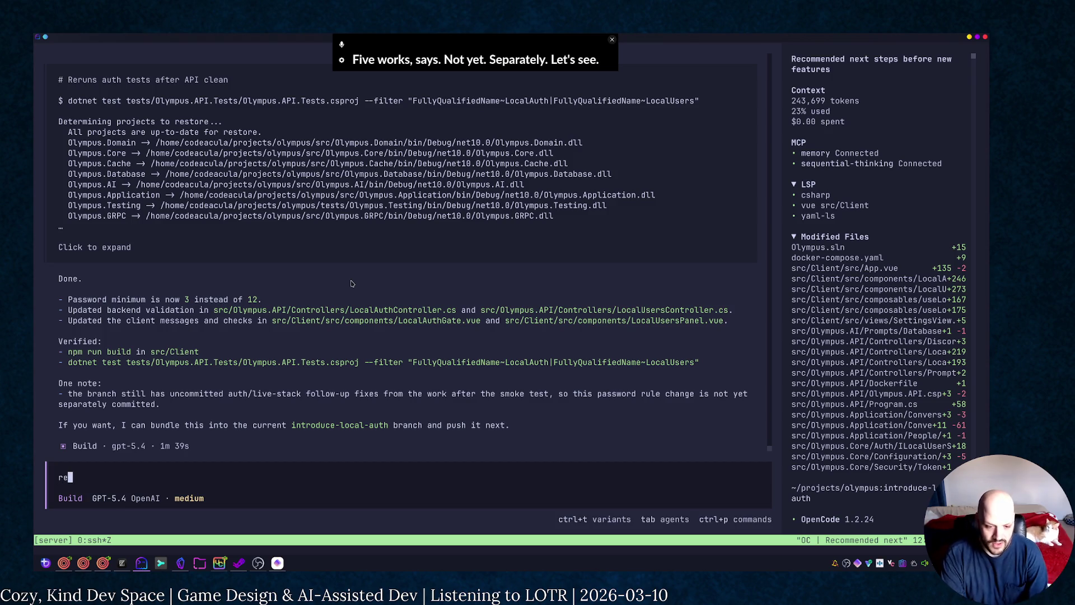
type("docker and push it up")
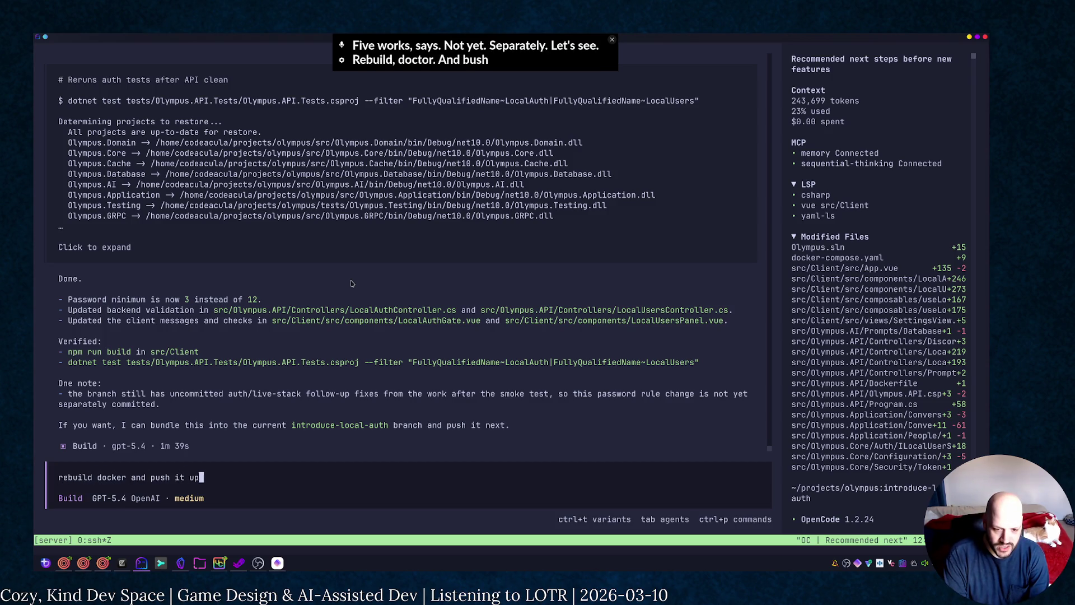
Submit the rebuild-and-push request and switch to the Olympus planning board in Obsidian.
key("Return")
key("alt+Tab")
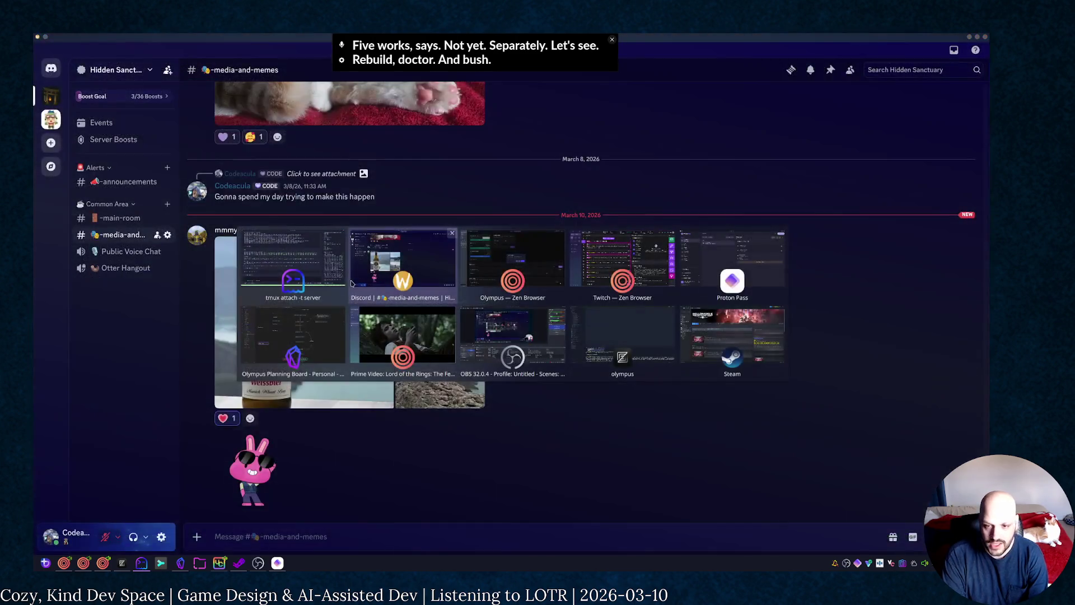
key("Tab")
key("Tab")
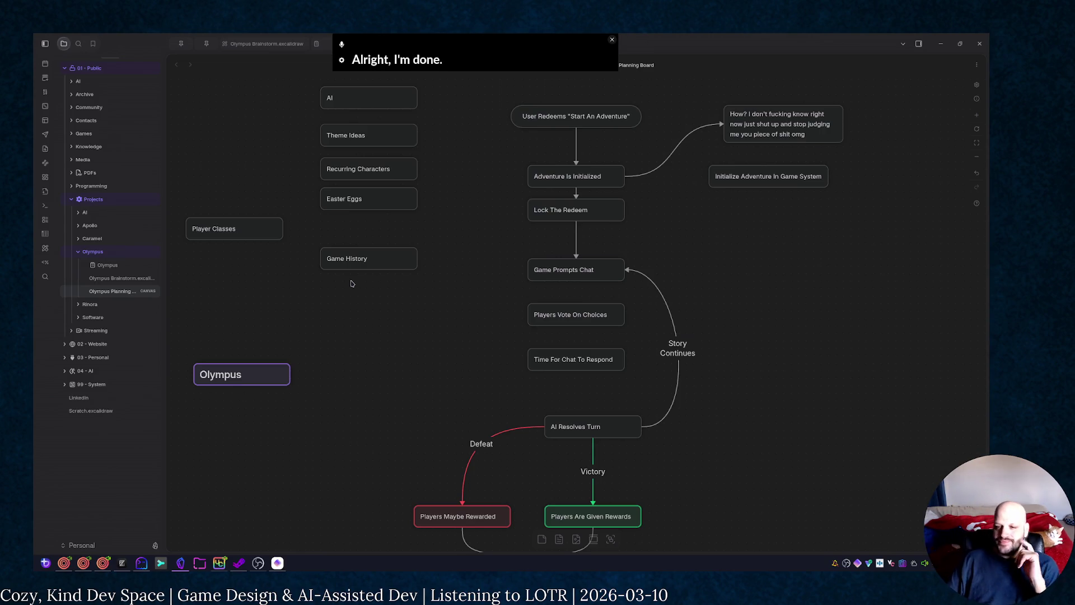
Gather the topic cards into one column with Player Classes slotted between Easter Eggs and Game History.
mouse_move(480, 116)
left_mouse_down()
mouse_move(362, 181)
mouse_move(633, 191)
left_mouse_up()
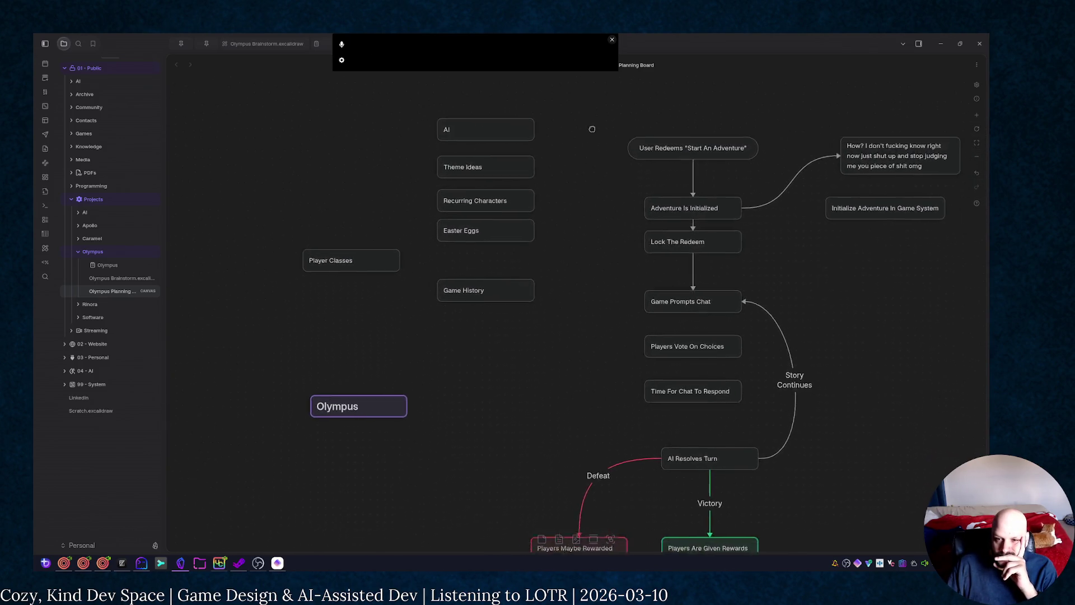
left_click_drag(621, 144, 641, 176)
left_click_drag(347, 130, 619, 384)
mouse_move(542, 335)
left_mouse_down()
mouse_move(377, 395)
mouse_move(374, 358)
left_mouse_up()
left_click(508, 282)
left_click_drag(257, 326, 392, 322)
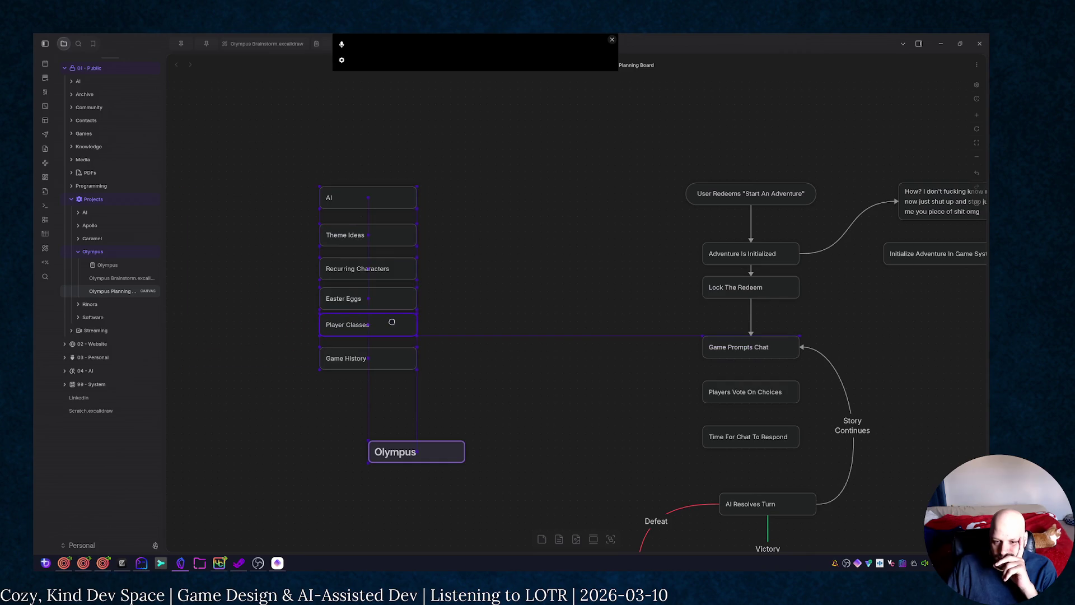
left_click(571, 299)
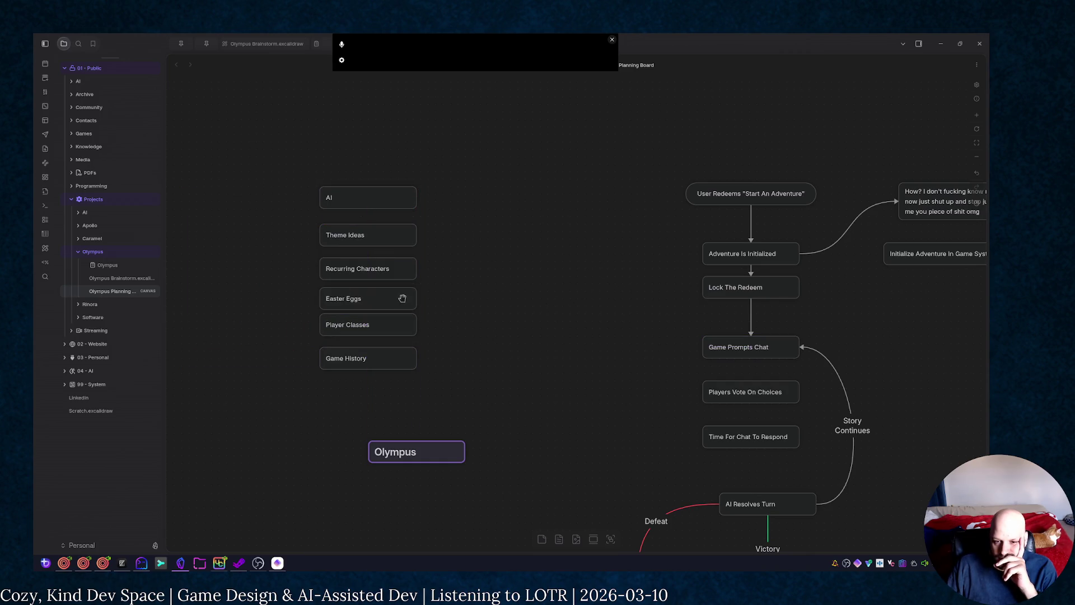
Move Player Classes out to the lower left and even out Game Prompts Chat and Lock The Redeem spacing.
left_click(404, 299)
left_click_drag(396, 332, 281, 508)
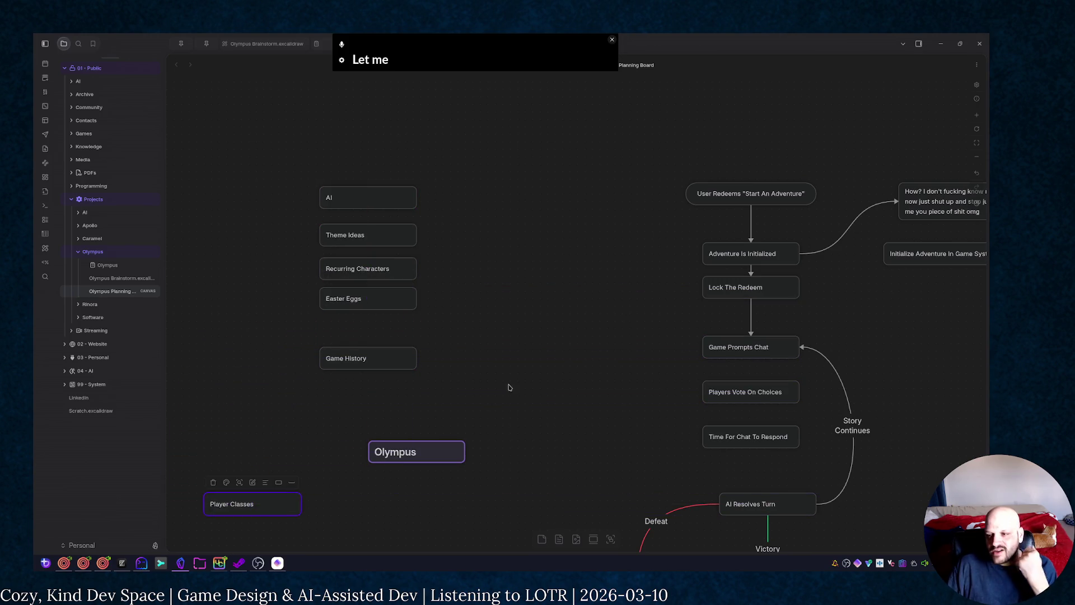
scroll(508, 386, "right", 4)
scroll(439, 338, "down", 1)
scroll(440, 339, "right", 2)
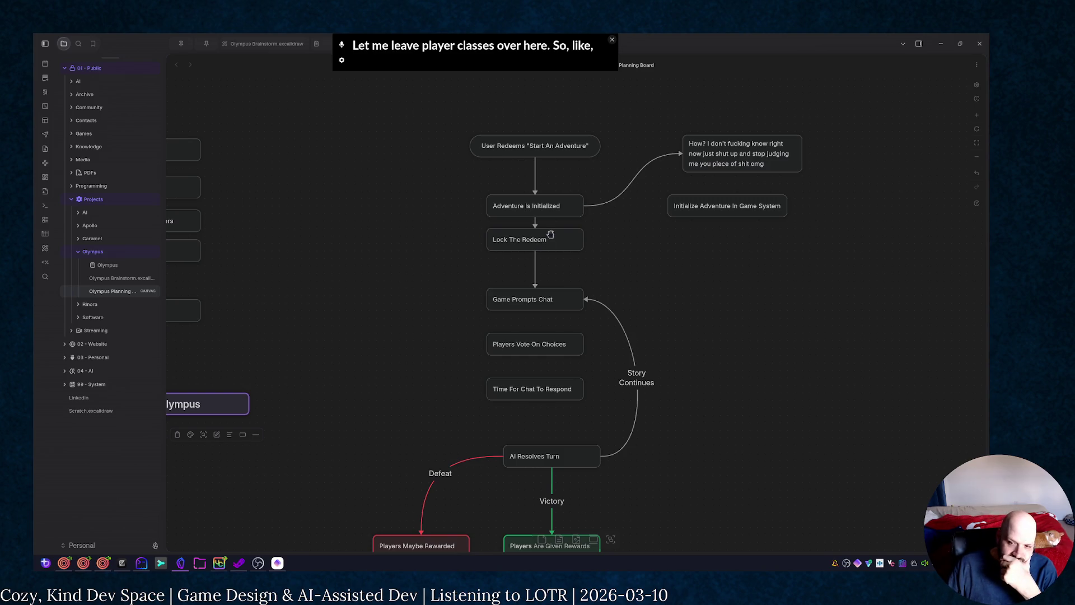
mouse_move(567, 295)
left_mouse_down()
mouse_move(563, 271)
mouse_move(562, 283)
left_mouse_up()
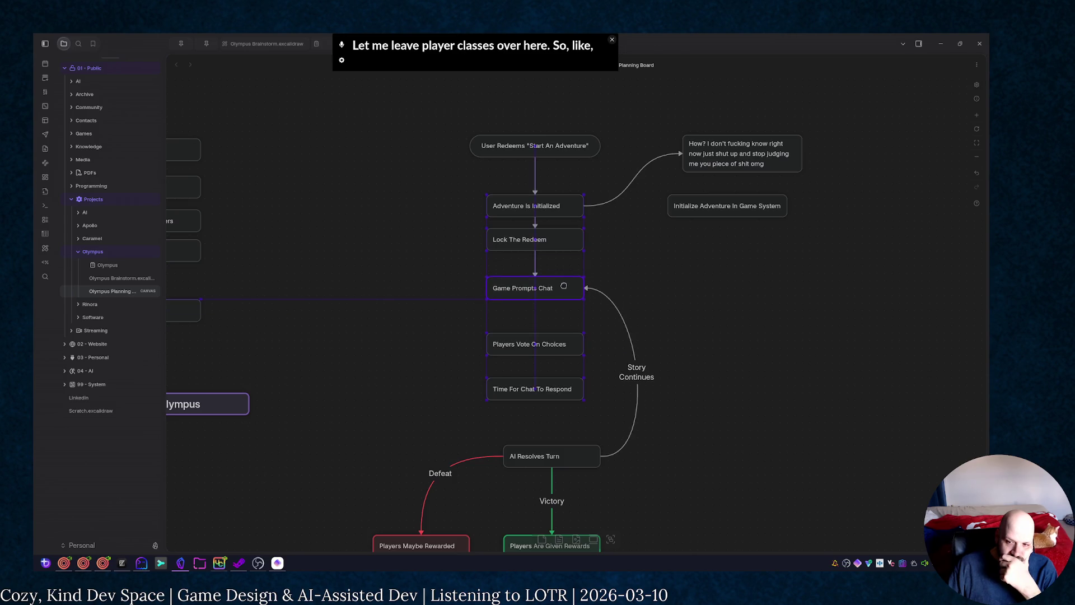
left_click_drag(558, 239, 557, 250)
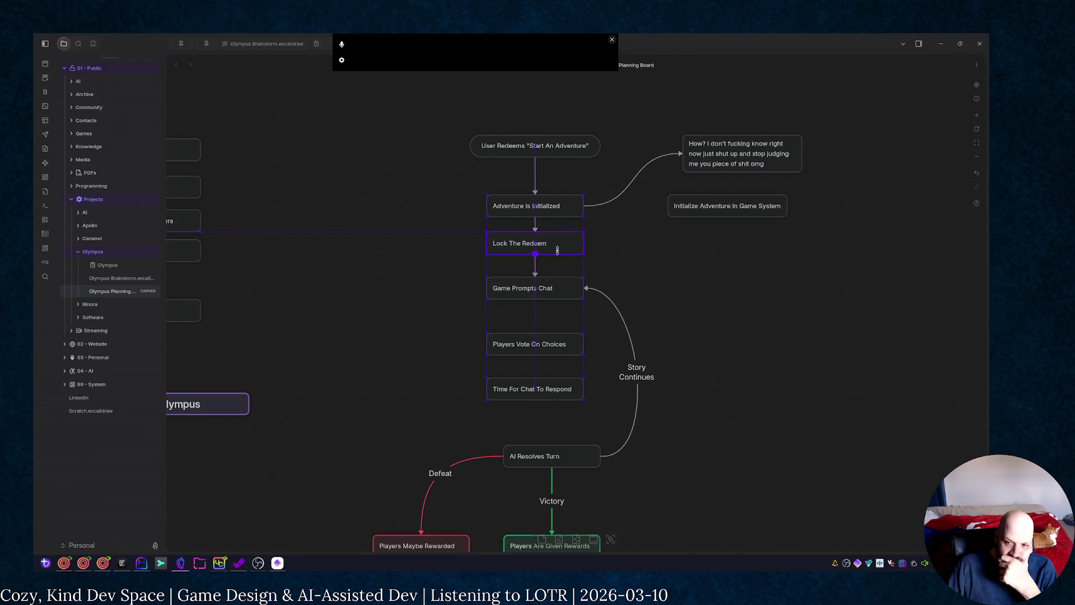
left_click_drag(567, 288, 569, 280)
left_click(806, 293)
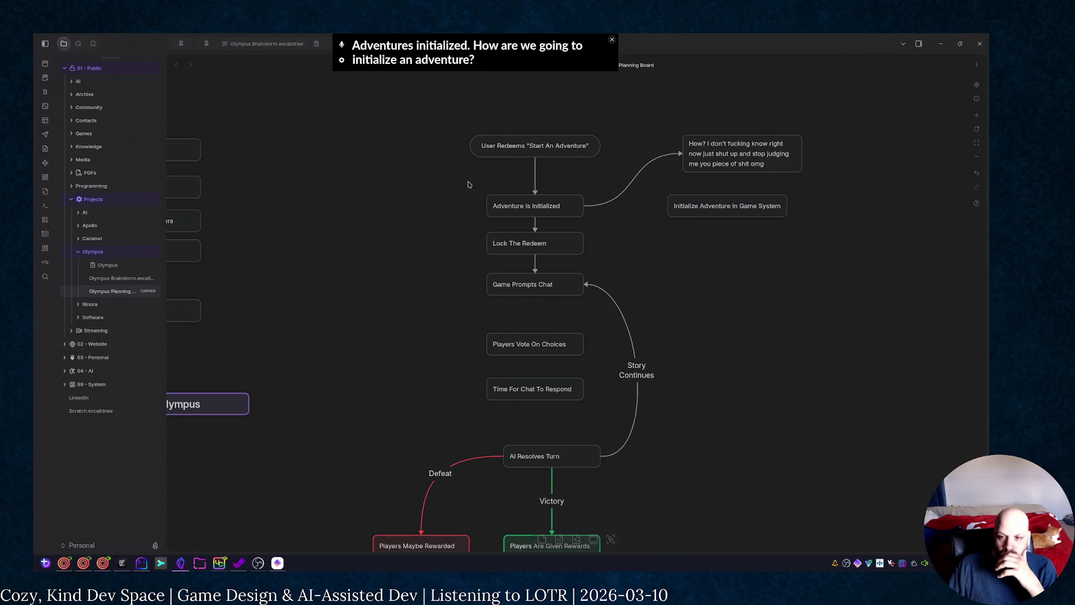
Place Theme Ideas beside the Adventure Is Initialized card.
left_click_drag(296, 210, 370, 208)
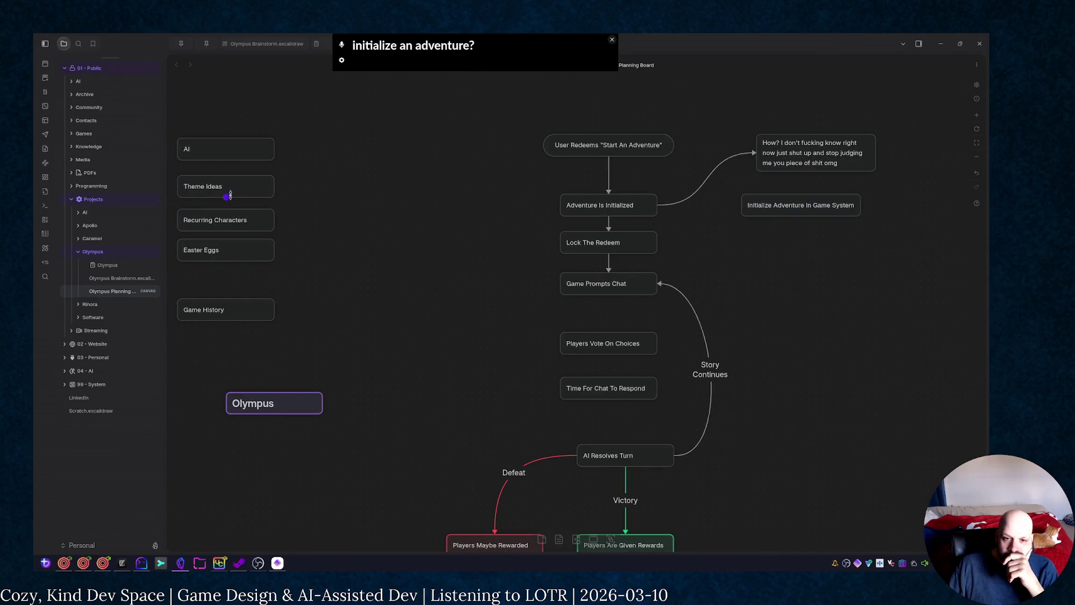
left_click_drag(242, 179, 439, 204)
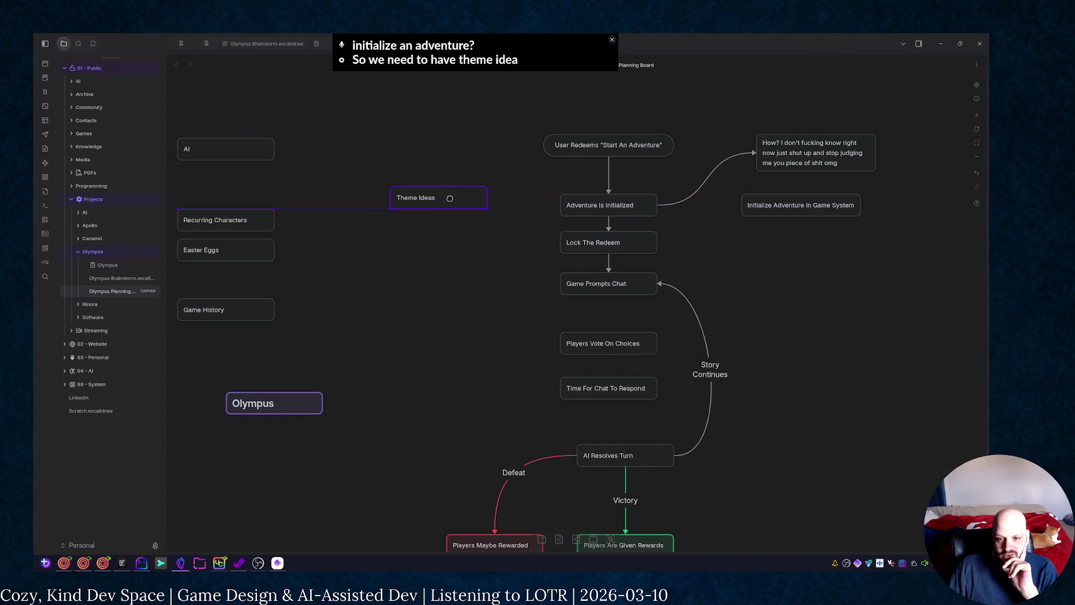
left_click_drag(430, 202, 419, 206)
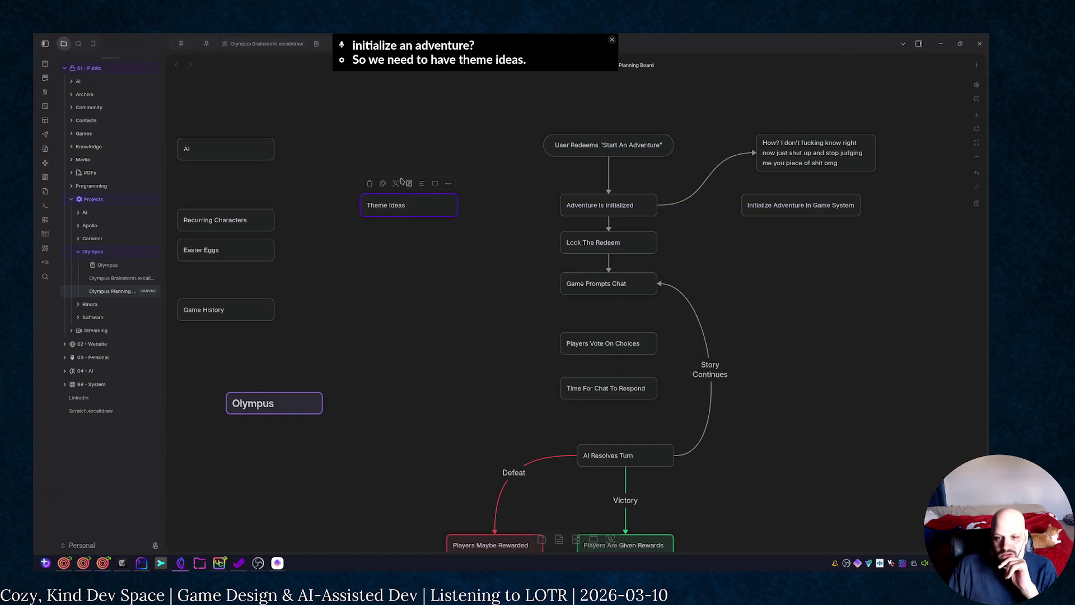
left_click(353, 140)
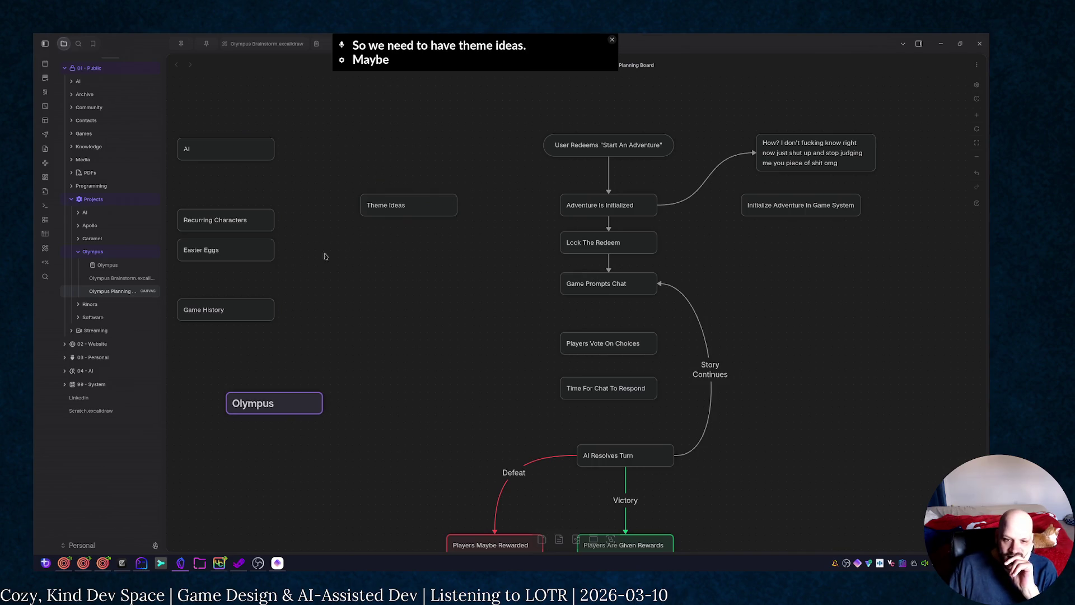
Move Game History toward the middle column and rename it Appropriate Game History.
mouse_move(247, 307)
left_mouse_down()
mouse_move(401, 318)
mouse_move(419, 341)
left_mouse_up()
right_click(367, 283)
left_click(388, 259)
left_click(411, 345)
key("Escape")
double_click(430, 344)
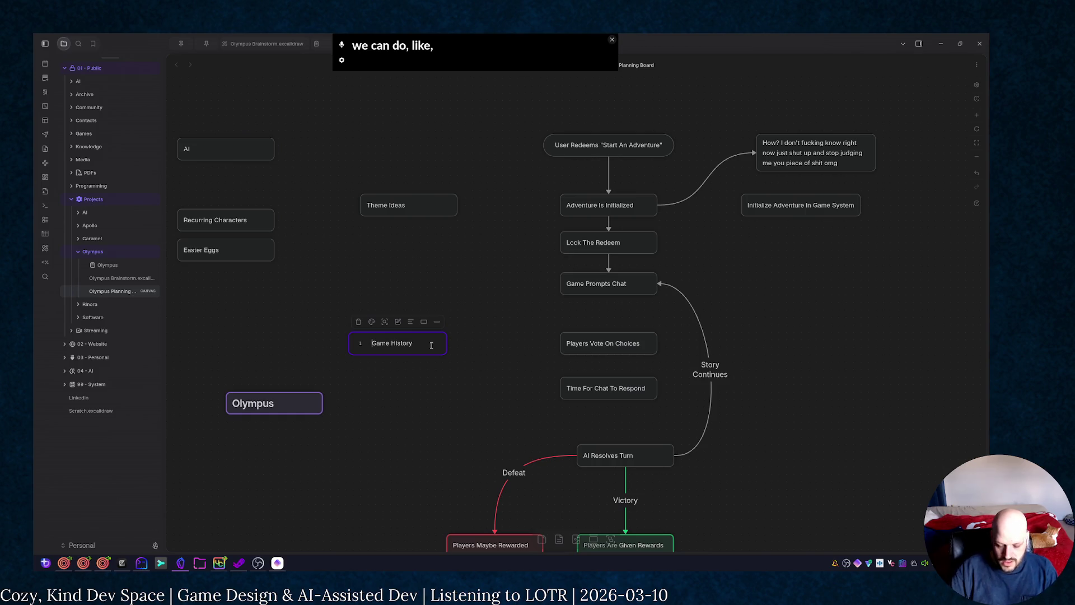
type("Appropriate")
left_click(456, 370)
Stack Appropriate Game History under Theme Ideas, then switch over to the browser.
left_click_drag(445, 348, 425, 239)
left_click(443, 373)
left_click(424, 315)
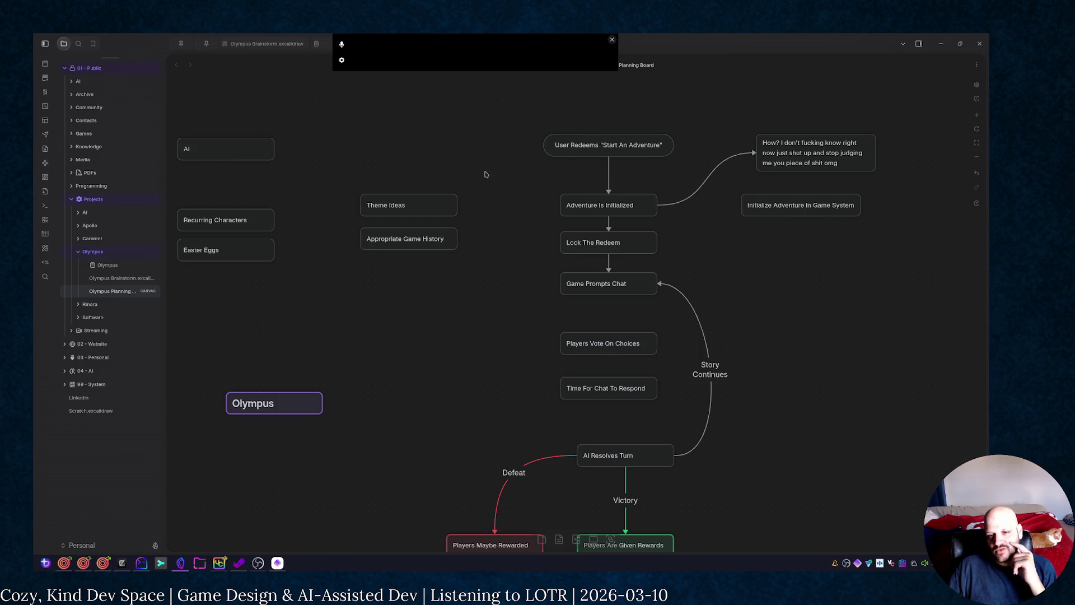
left_click_drag(300, 140, 364, 146)
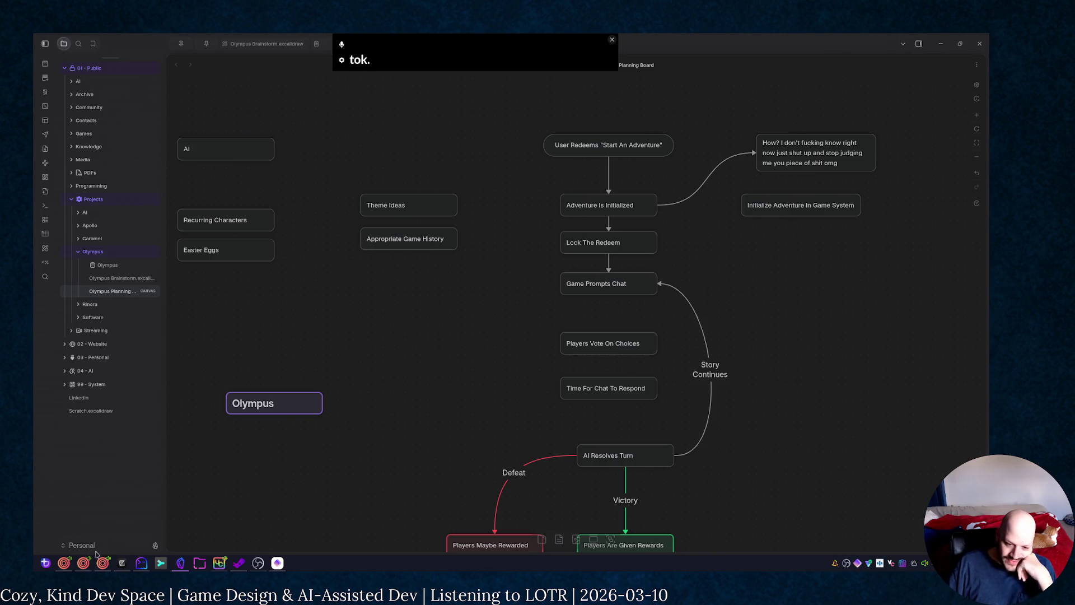
key("alt+Tab")
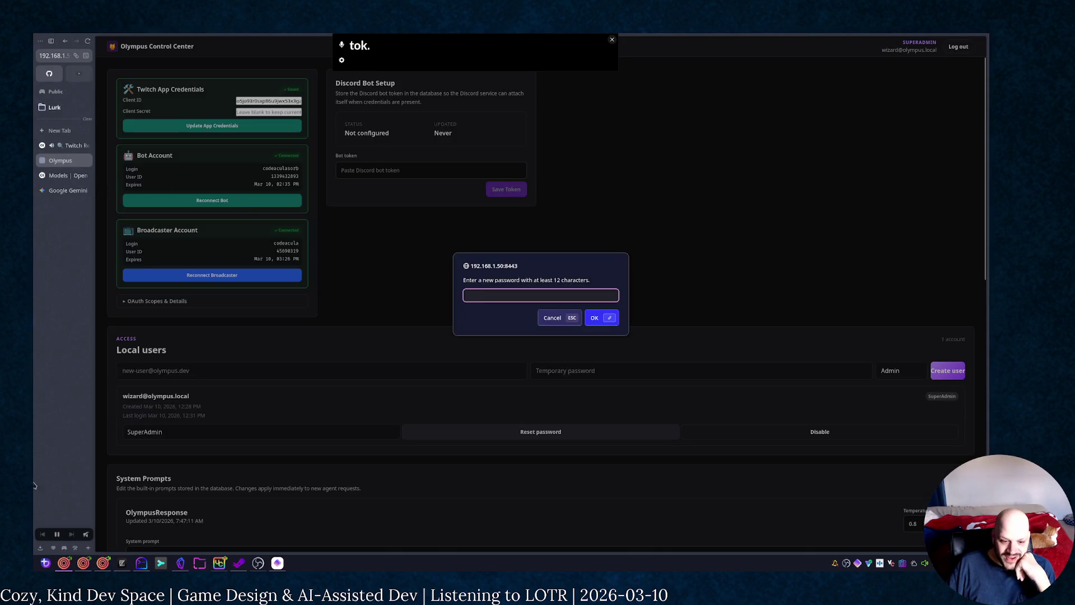
Search Google in a new tab for 'tiktok peter jackson saruman'.
left_click(87, 547)
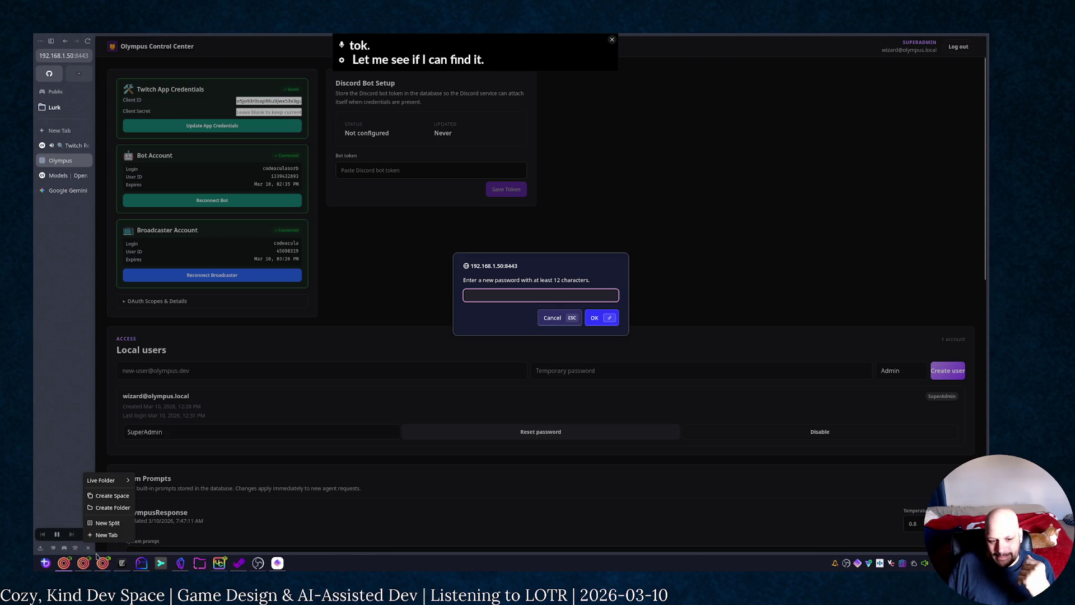
left_click(49, 108)
left_click(60, 133)
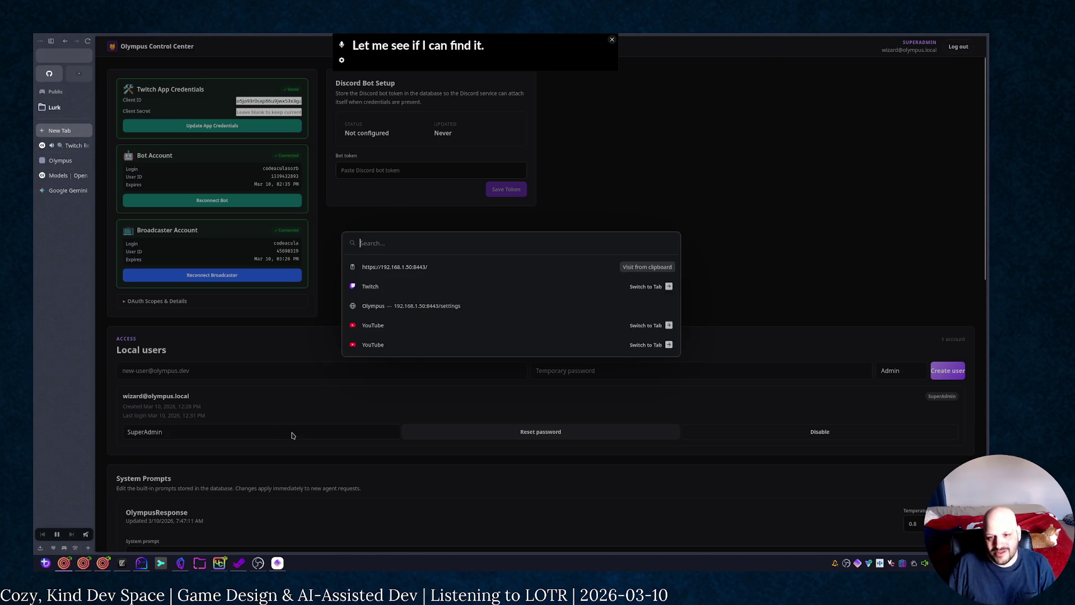
type("tikto")
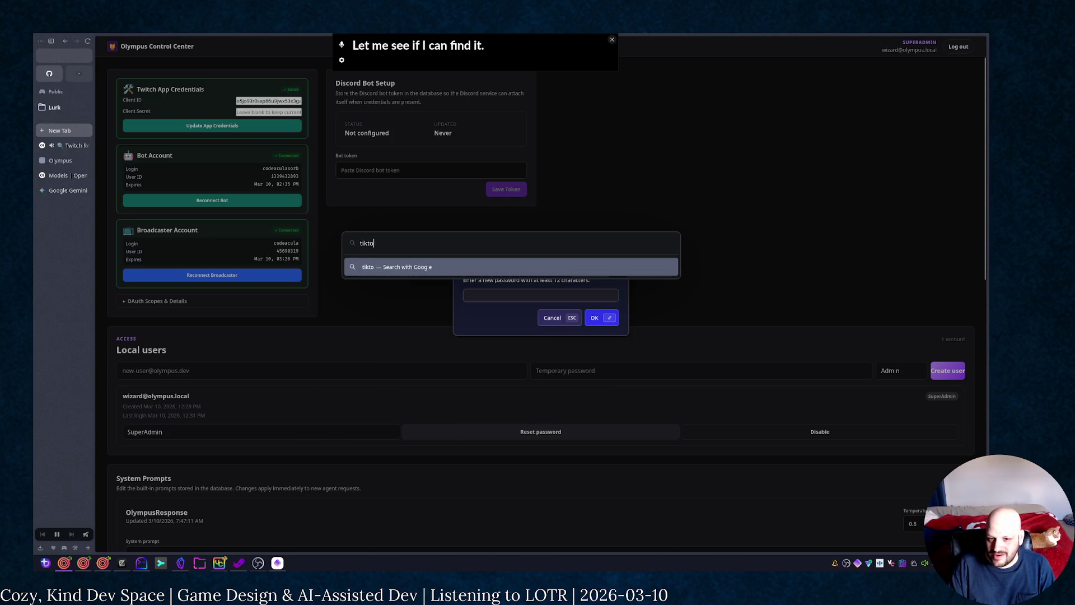
type("peter jackson sauruman")
key("Return")
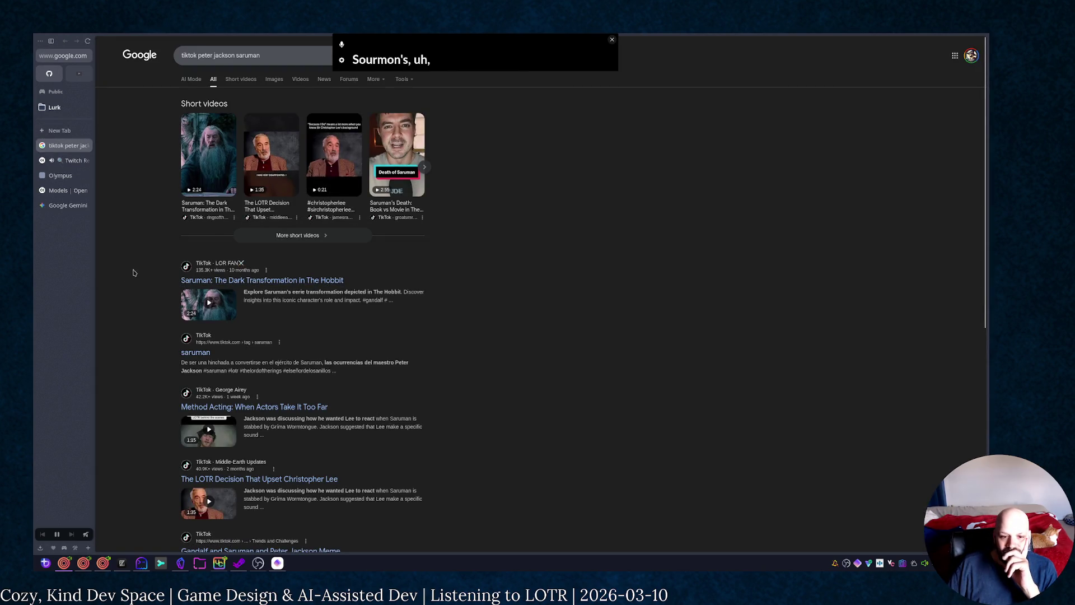
Open a TikTok Saruman video, pausing and restarting it.
left_click(285, 437)
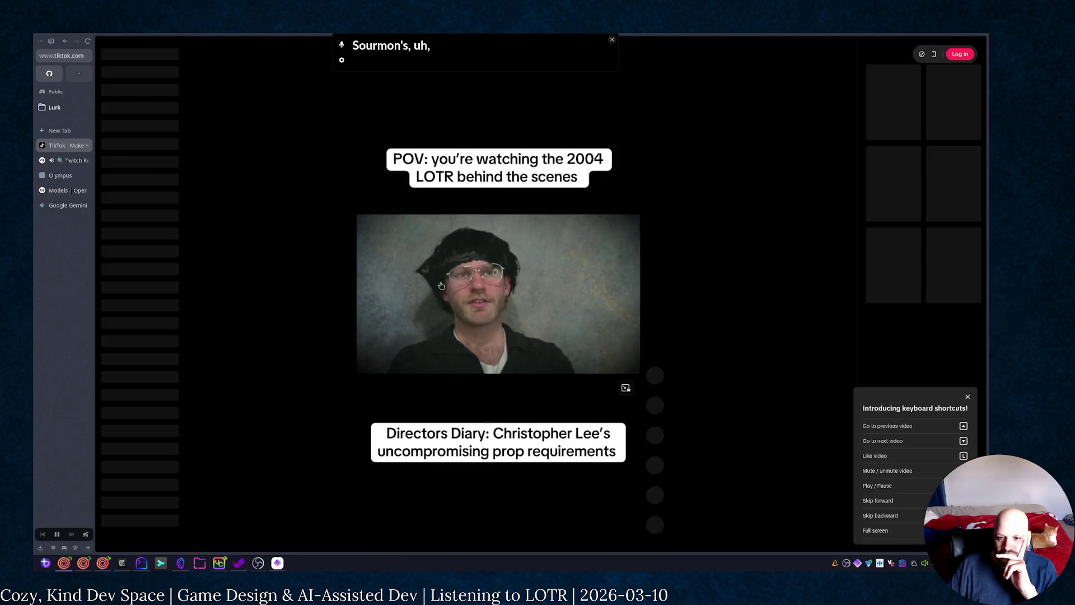
left_click(458, 276)
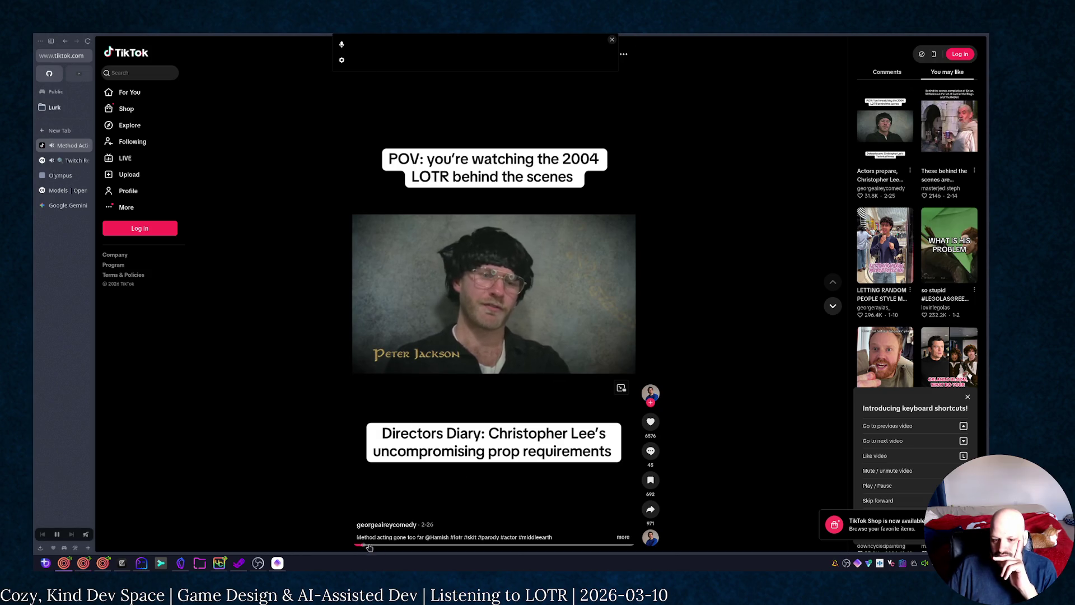
left_click_drag(370, 542, 347, 547)
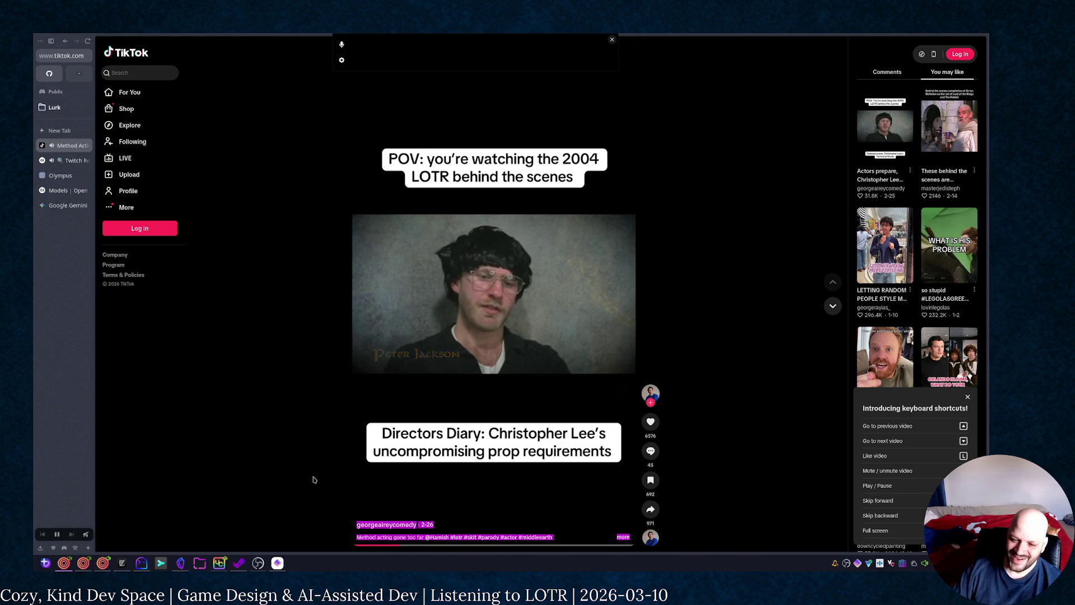
left_click(478, 317)
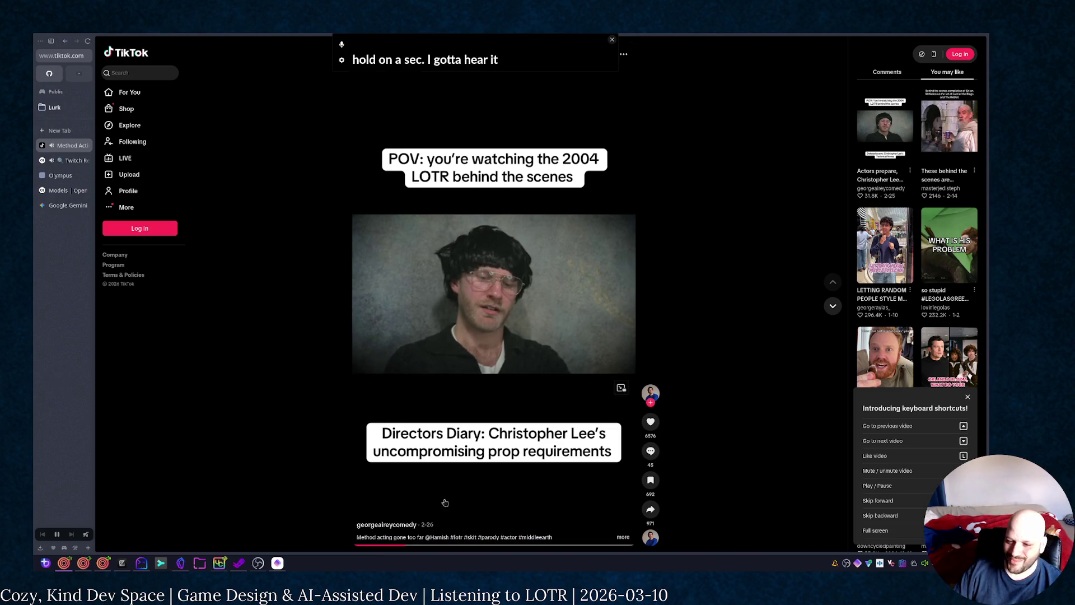
scroll(357, 544, "down", 1)
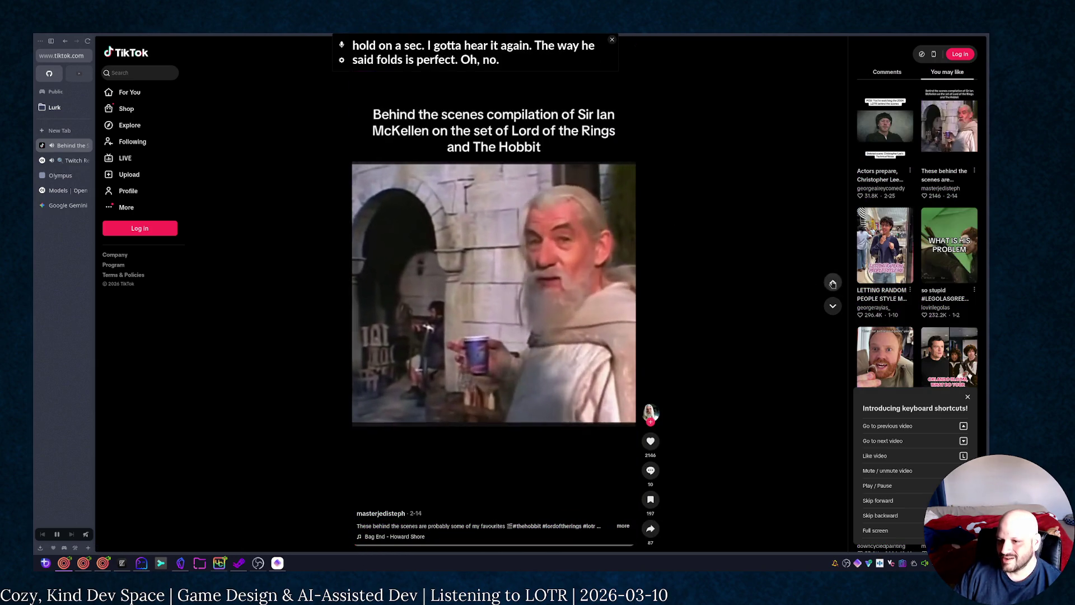
Skip through more videos in the feed, then close the TikTok page.
left_click(832, 304)
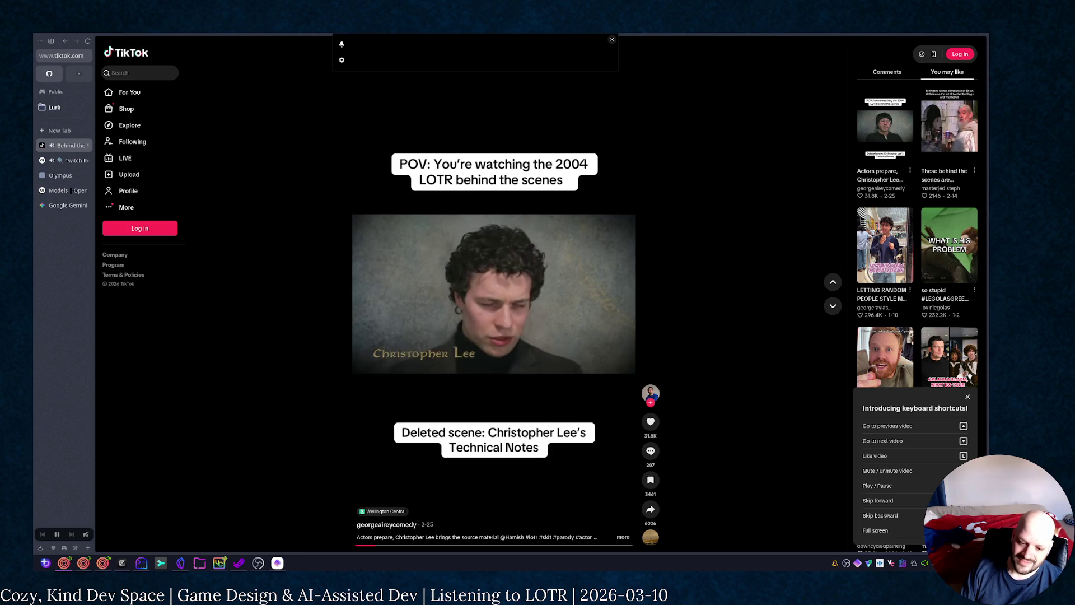
left_click(367, 544)
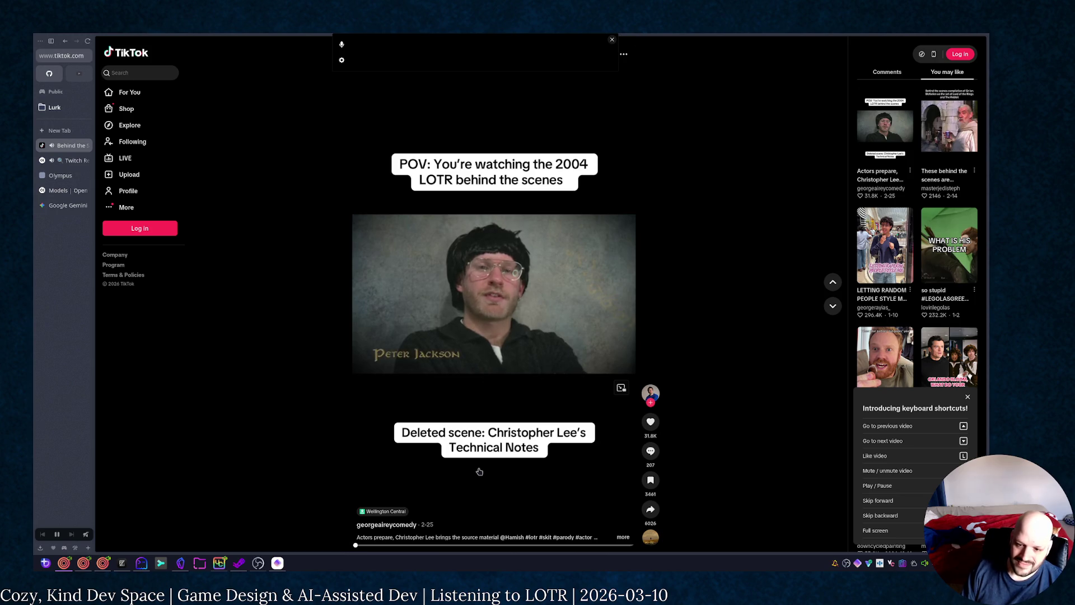
left_click(833, 282)
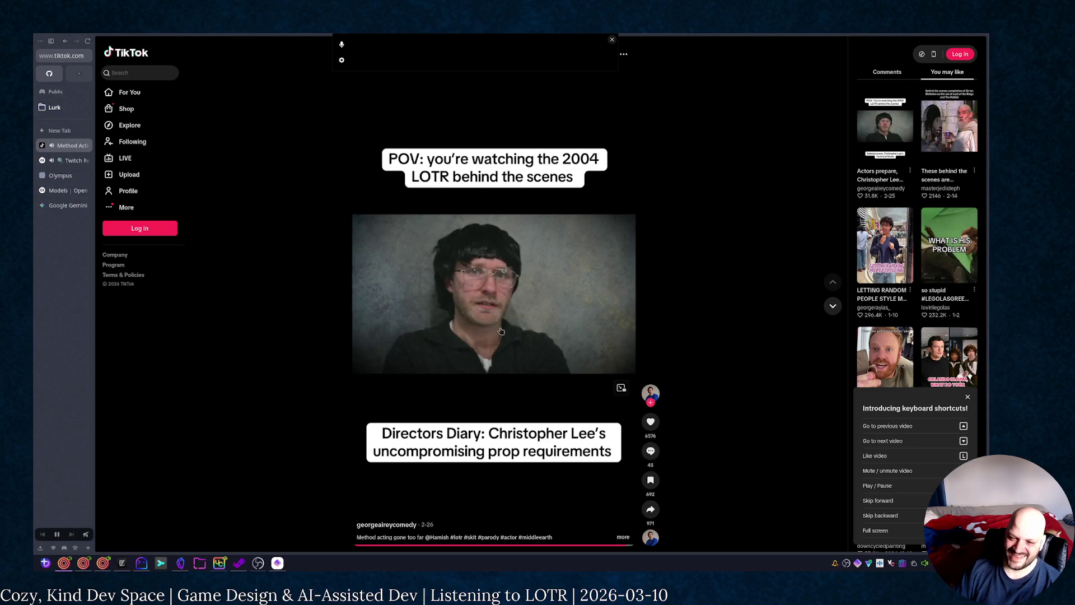
left_click(86, 146)
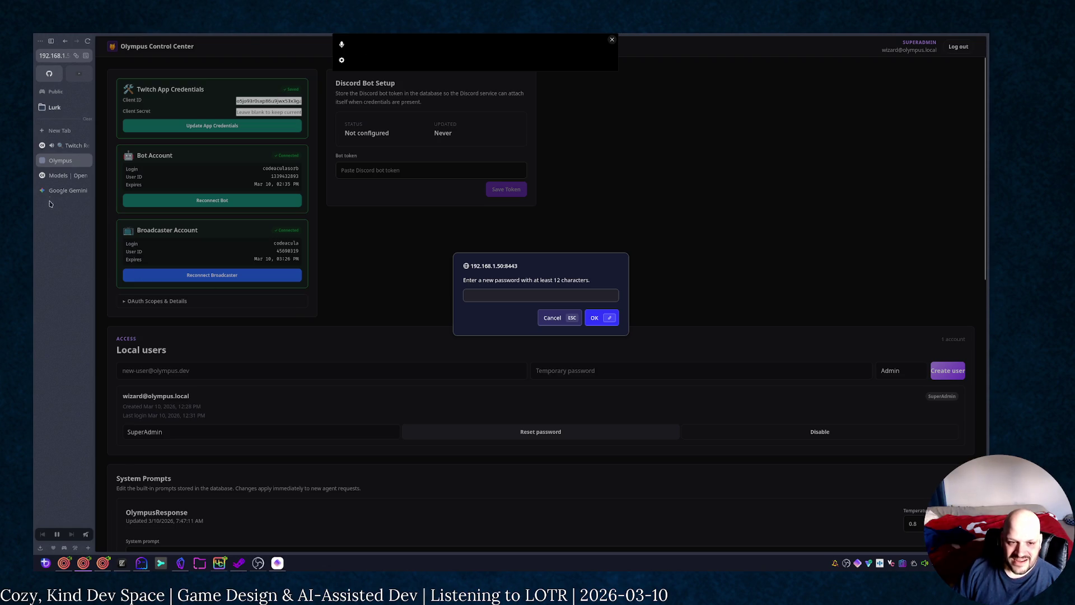
Peek at the Twitch chat and OpenCode terminal, then reload the control center page.
left_click(53, 147)
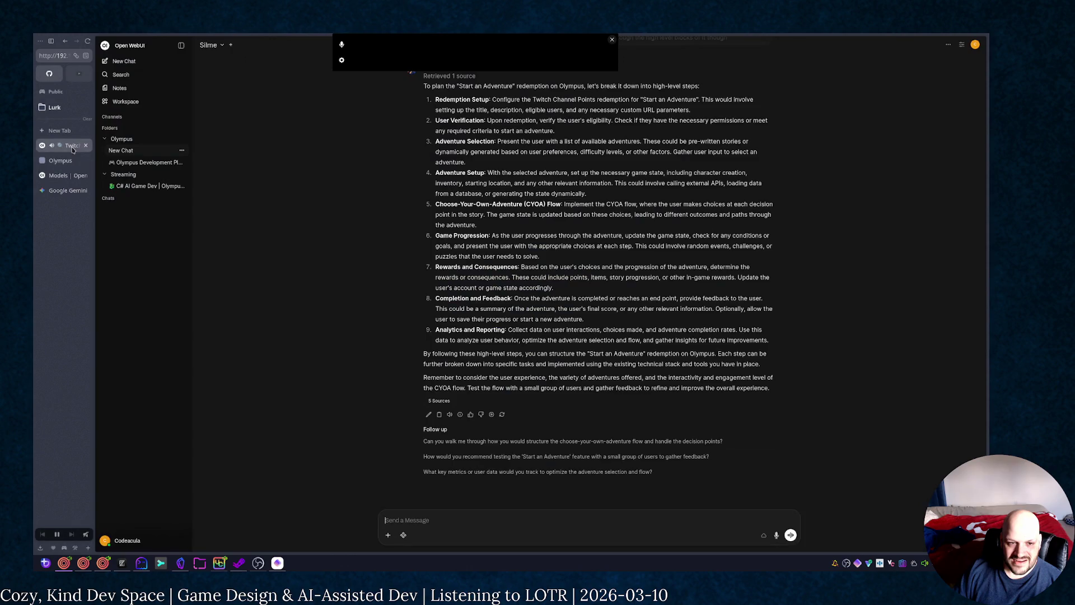
left_click(59, 161)
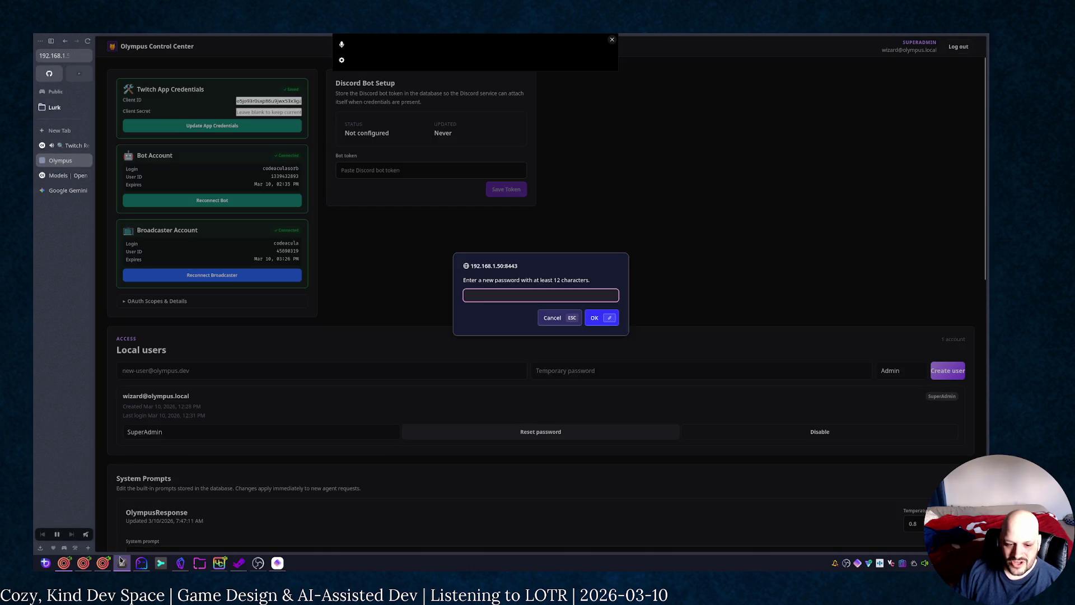
left_click(141, 563)
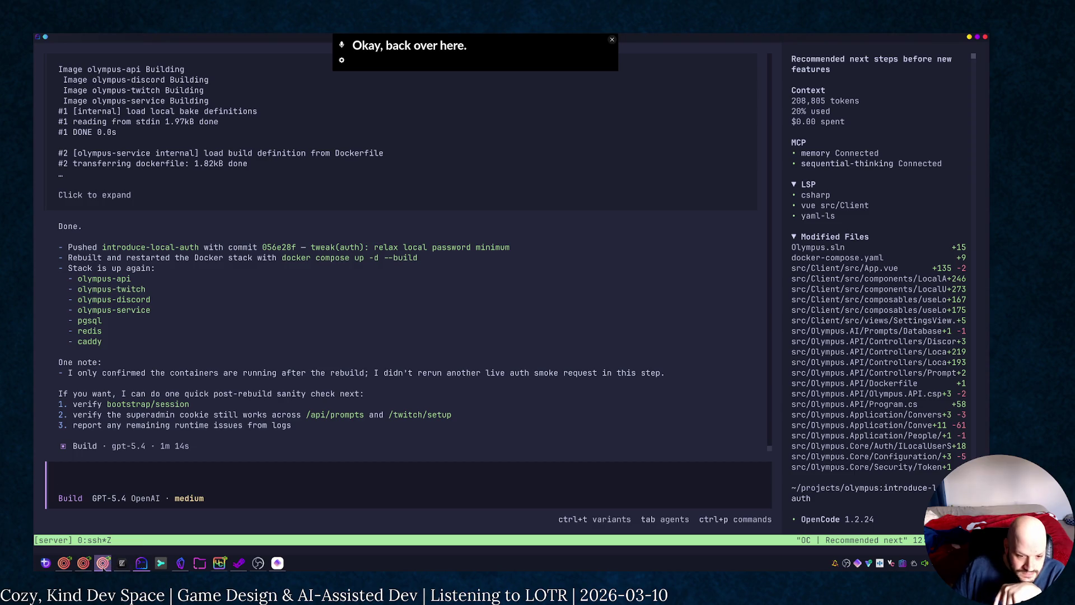
left_click(83, 562)
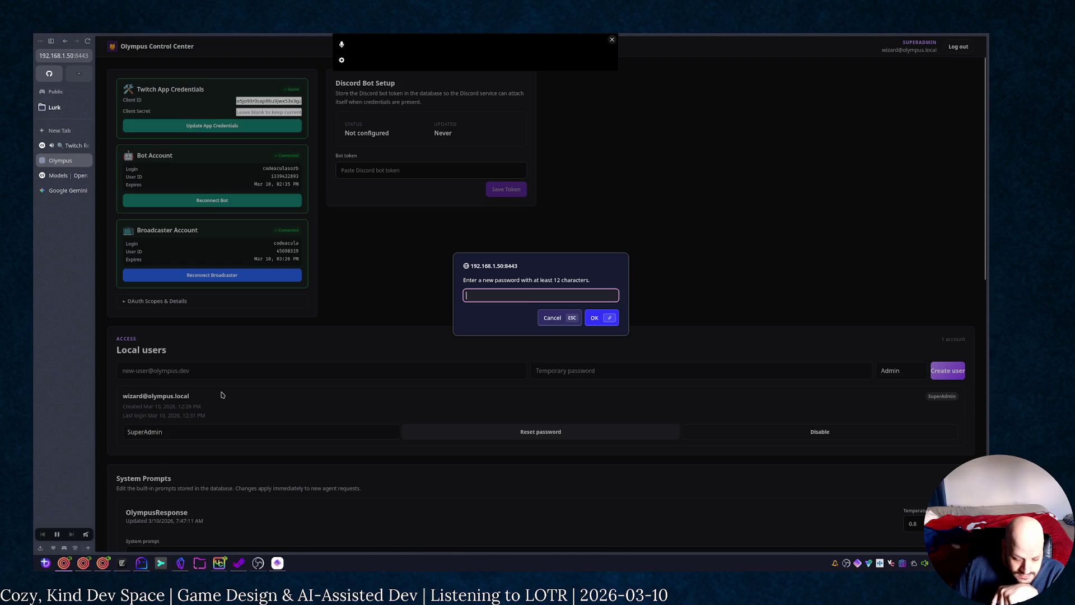
key("ctrl+r")
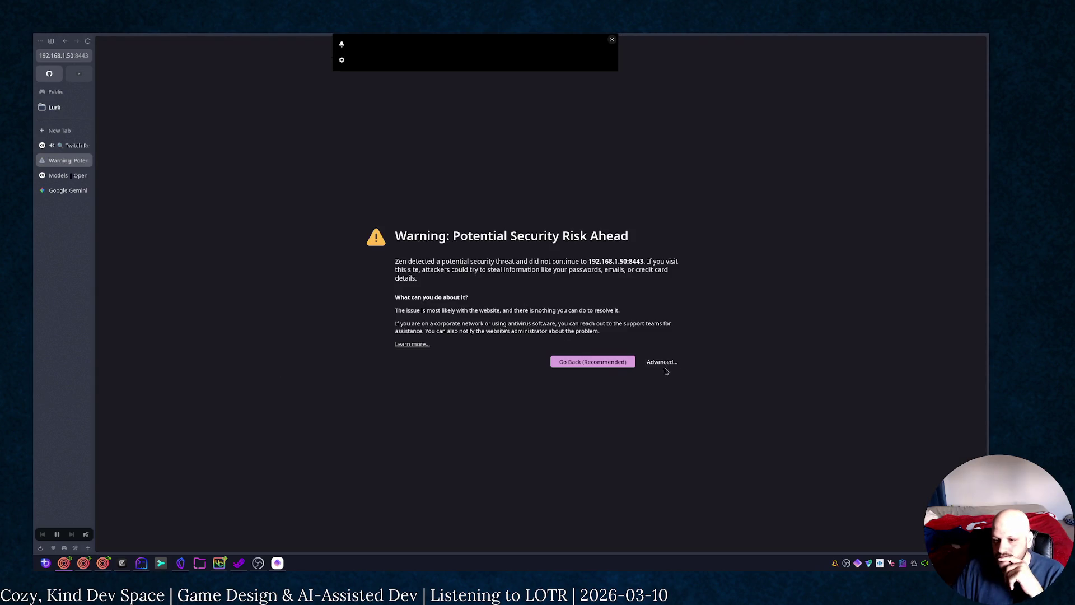
Accept the untrusted certificate risk to load the admin page, then head to the adventure view.
left_click(662, 362)
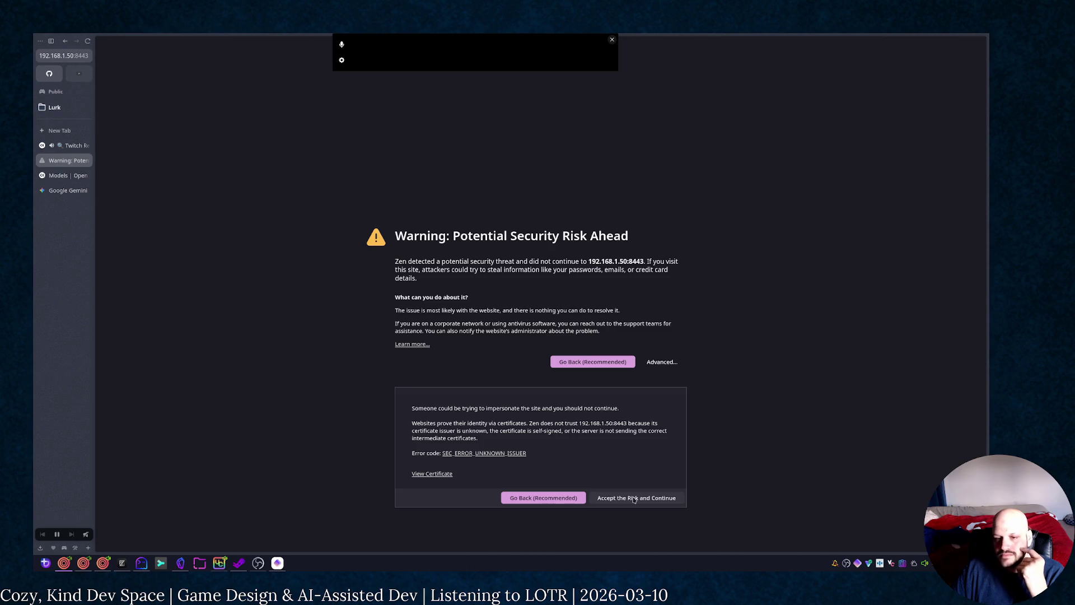
left_click(634, 498)
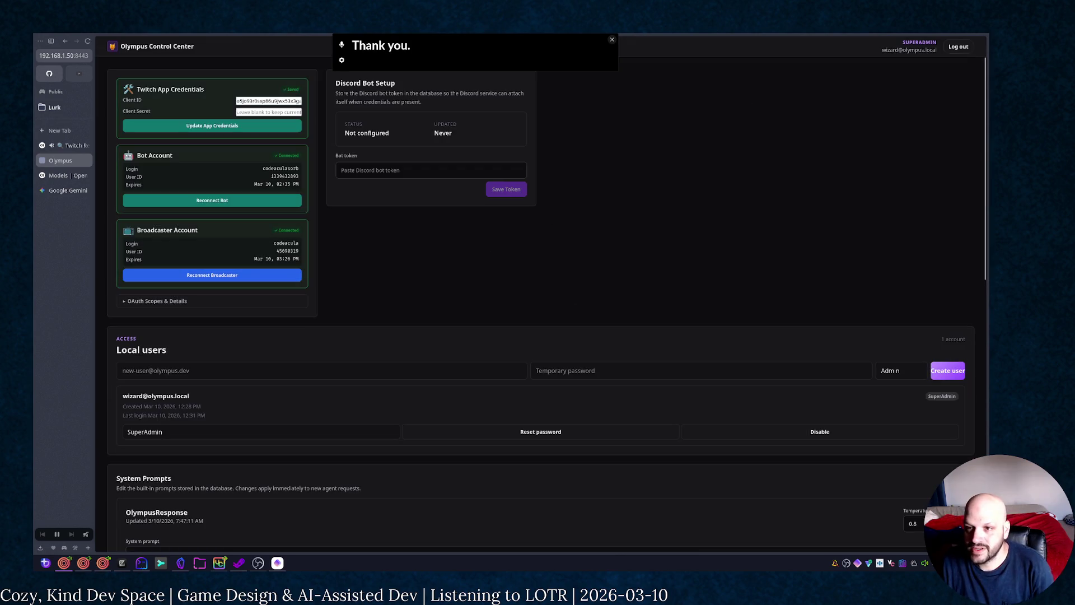
left_click(566, 82)
Send a 'Test' chat message, then reconnect the broadcaster Twitch account from settings.
left_click(882, 532)
type("Test")
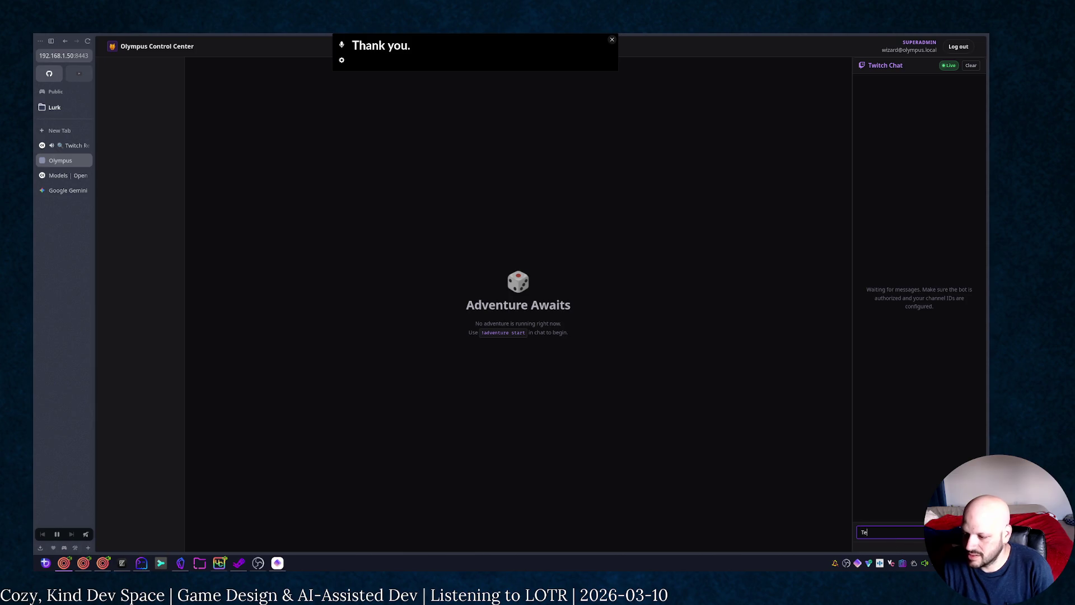
key("Return")
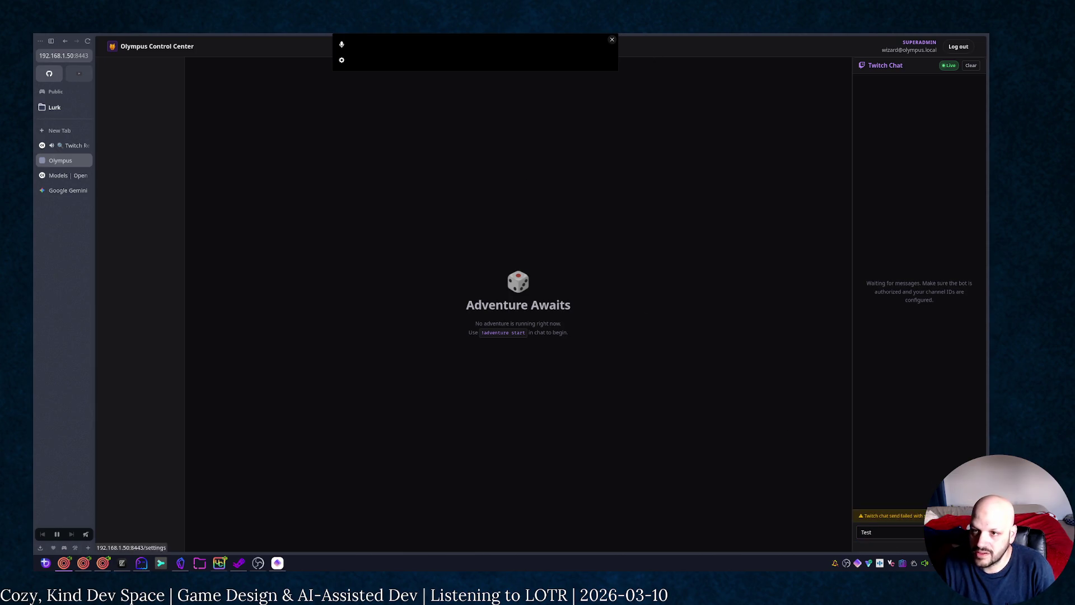
left_click(630, 52)
left_click(214, 276)
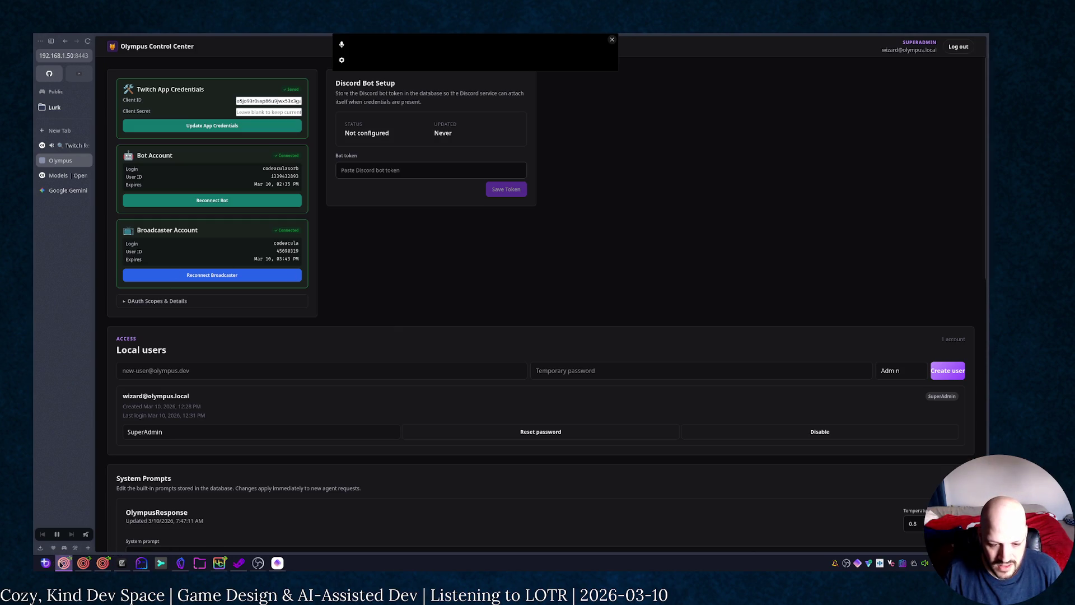
left_click(225, 204)
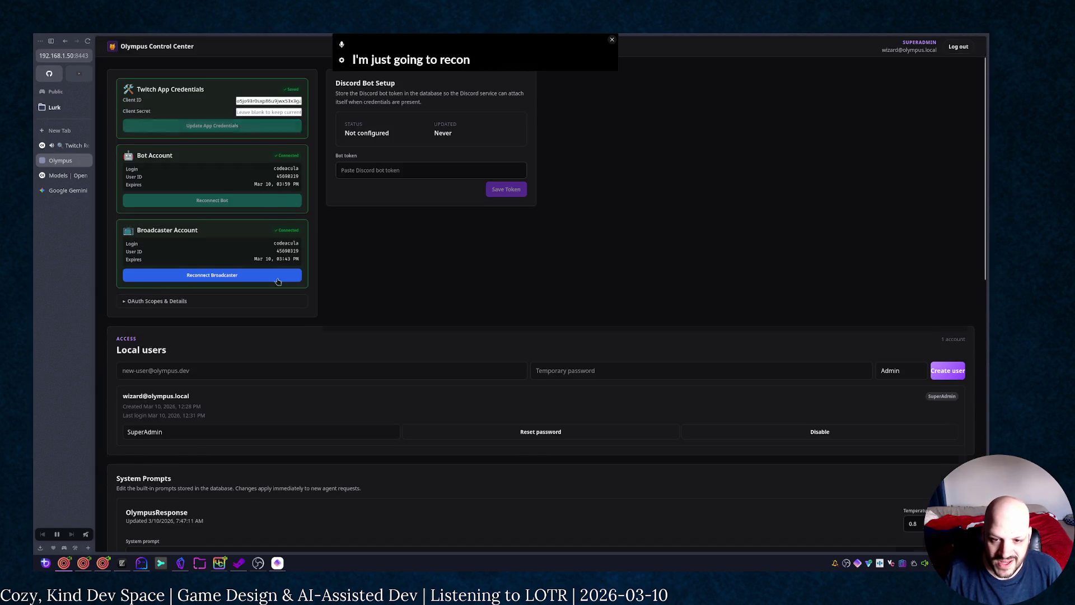
left_click(279, 282)
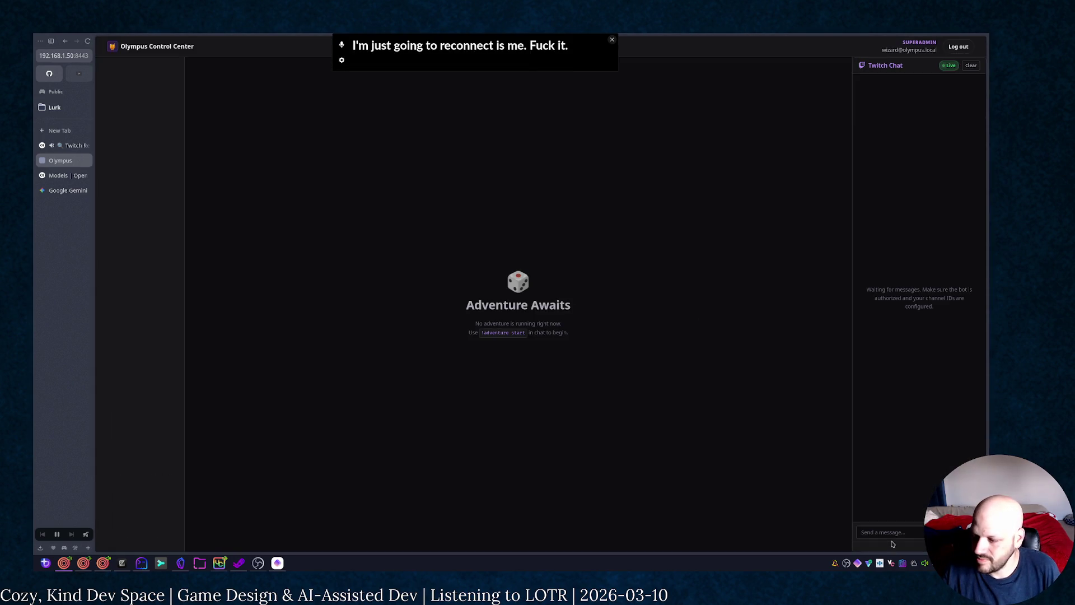
left_click(892, 534)
type("Test")
key("Return")
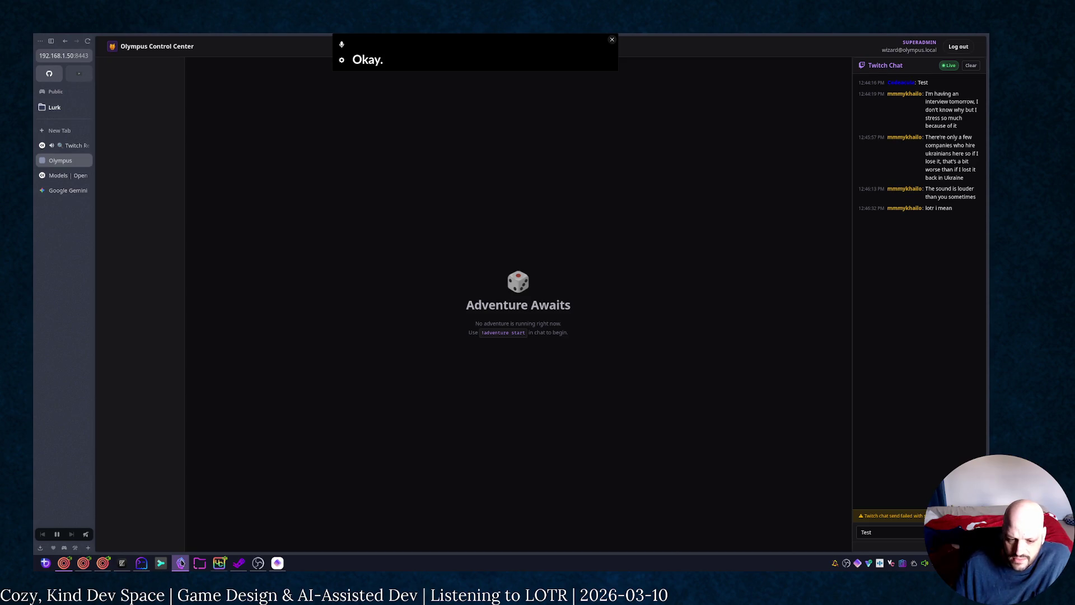
left_click(180, 563)
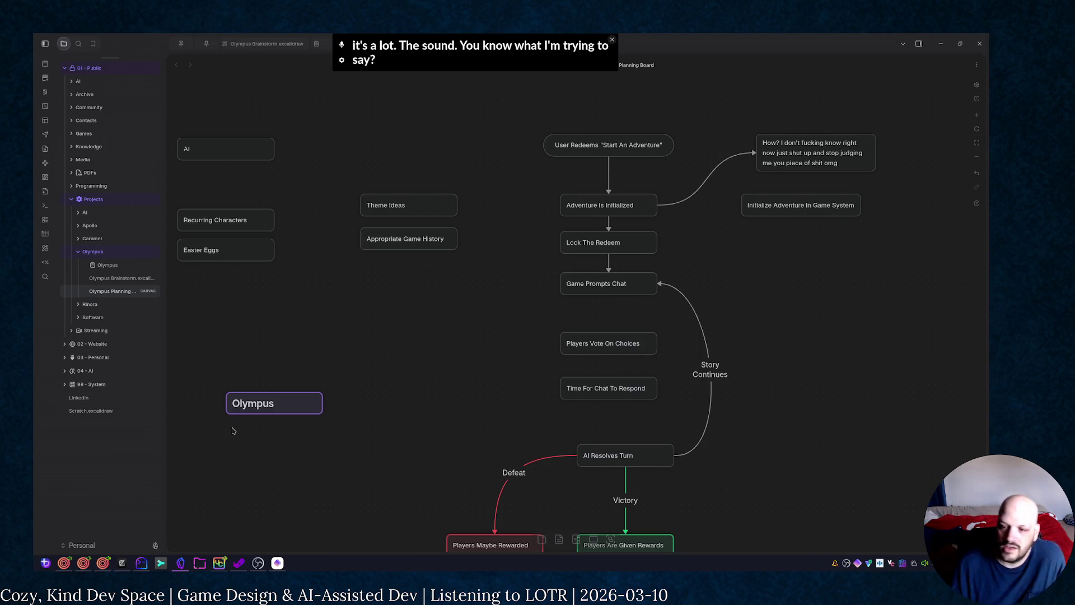
Move Player Classes below Easter Eggs and reframe the top of the canvas.
mouse_move(376, 341)
left_mouse_down()
mouse_move(316, 180)
mouse_move(396, 296)
left_mouse_up()
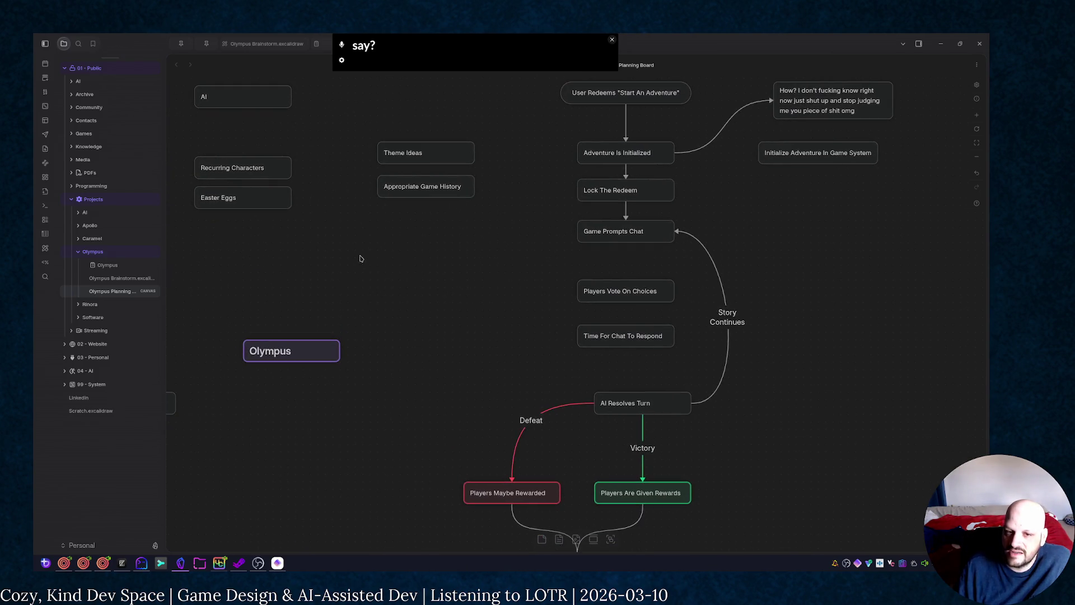
left_click_drag(360, 258, 469, 275)
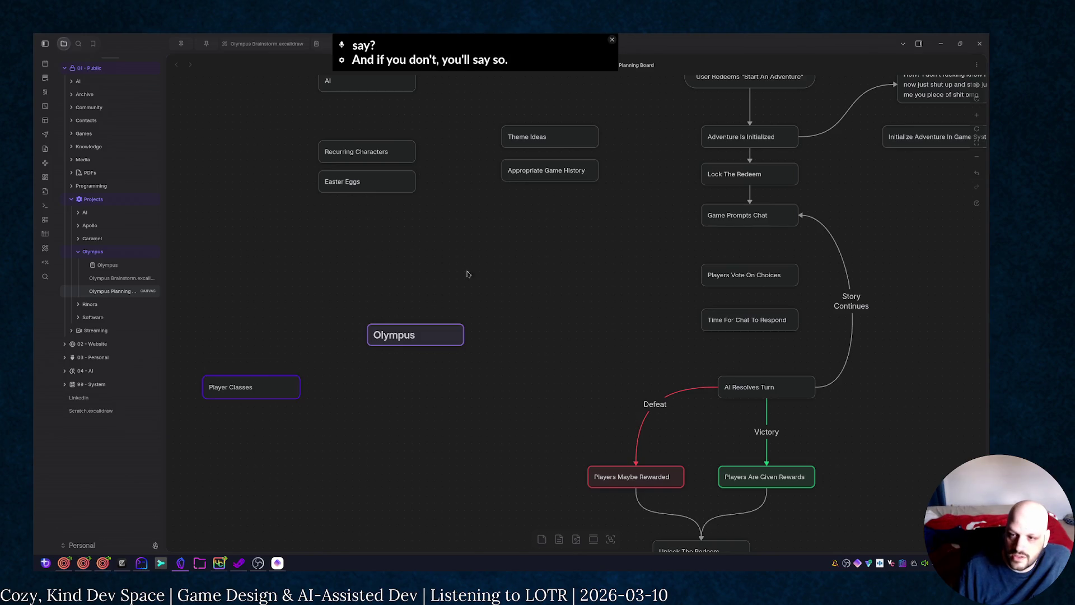
left_click_drag(283, 392, 397, 222)
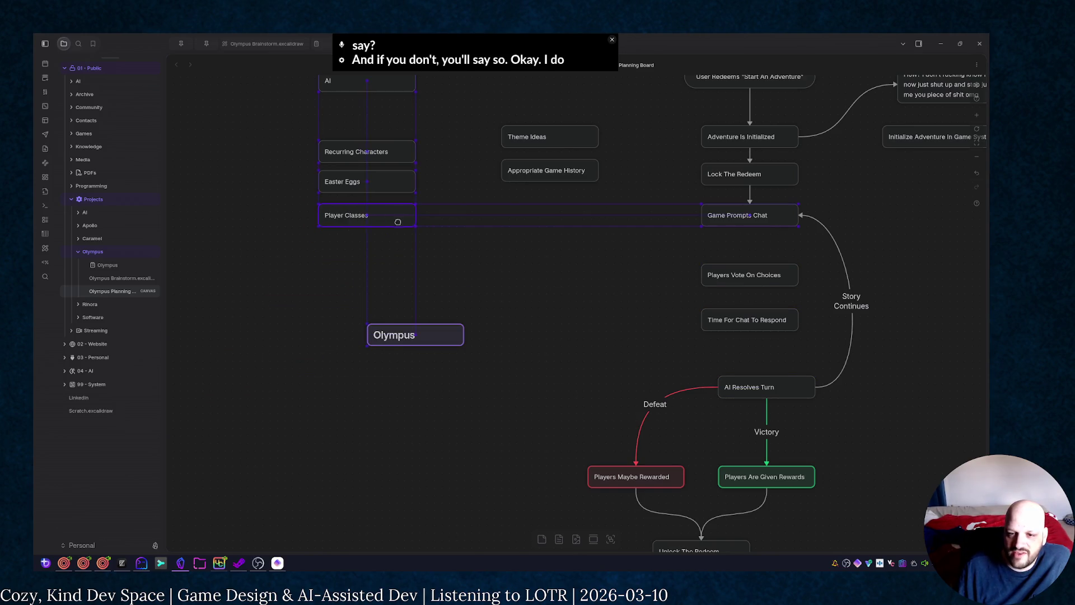
mouse_move(581, 274)
left_mouse_down()
mouse_move(420, 372)
mouse_move(488, 277)
mouse_move(262, 365)
left_mouse_up()
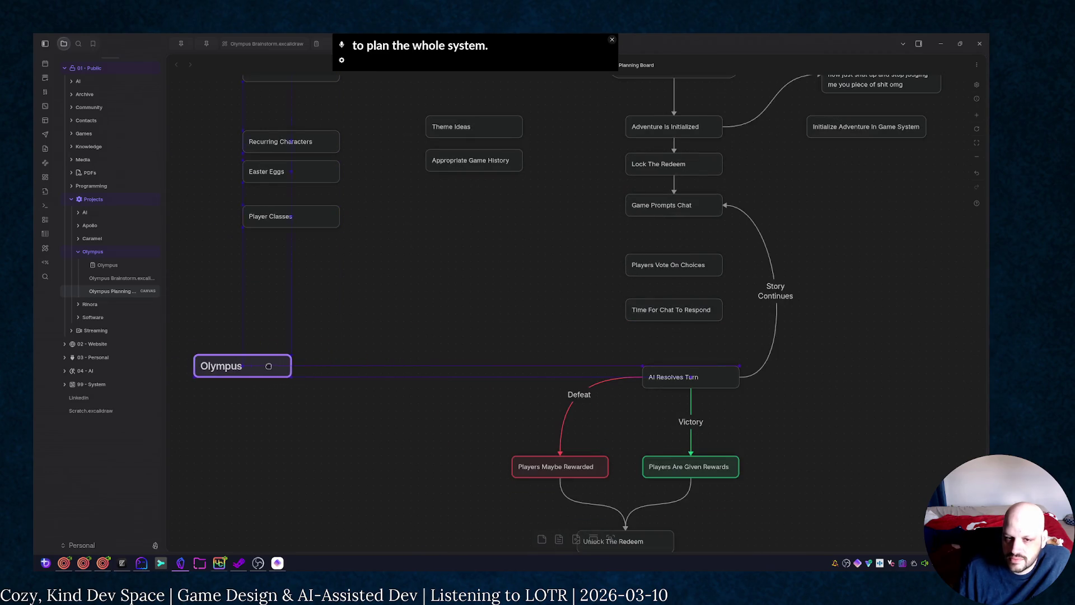
left_click_drag(423, 248, 400, 338)
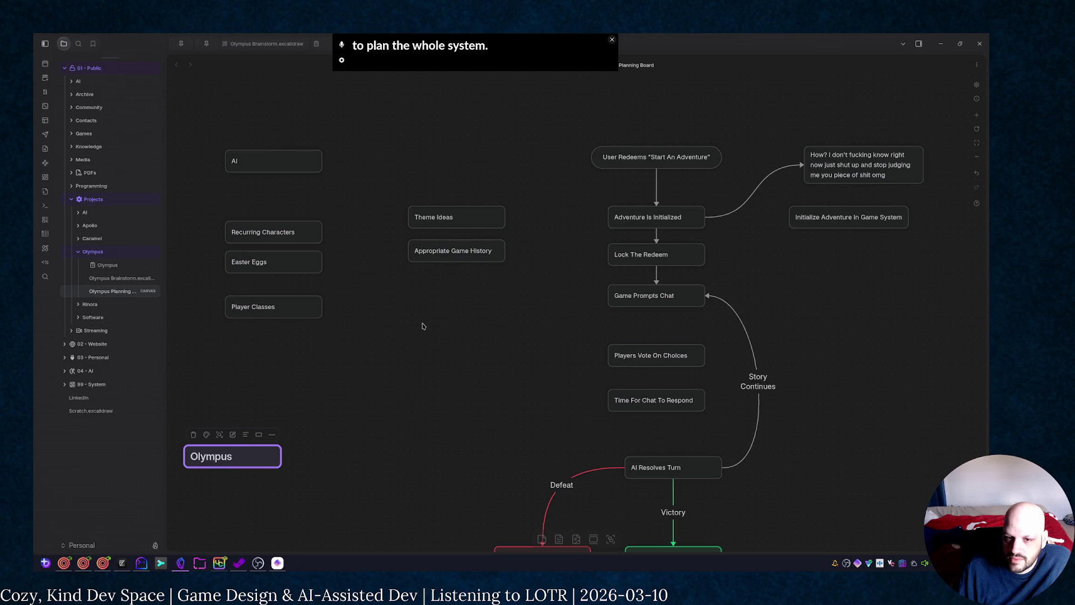
Shift the side card group left and down and remove the old arrow from Adventure Is Initialized.
left_click(281, 163)
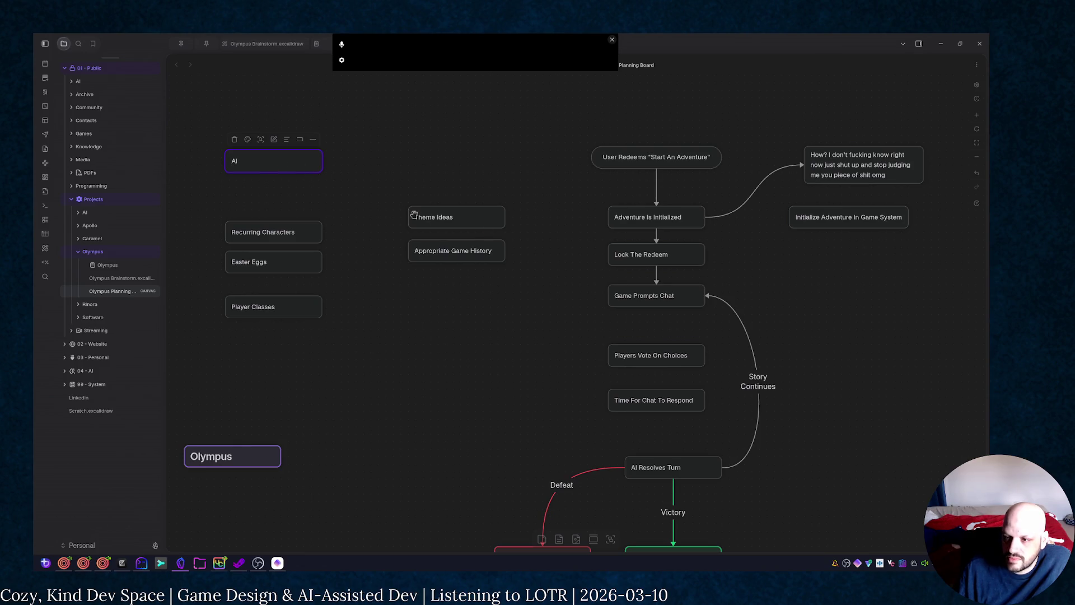
mouse_move(373, 152)
left_mouse_down()
mouse_move(499, 276)
mouse_move(524, 318)
left_mouse_up()
mouse_move(195, 94)
left_mouse_down()
mouse_move(227, 156)
mouse_move(494, 336)
left_mouse_up()
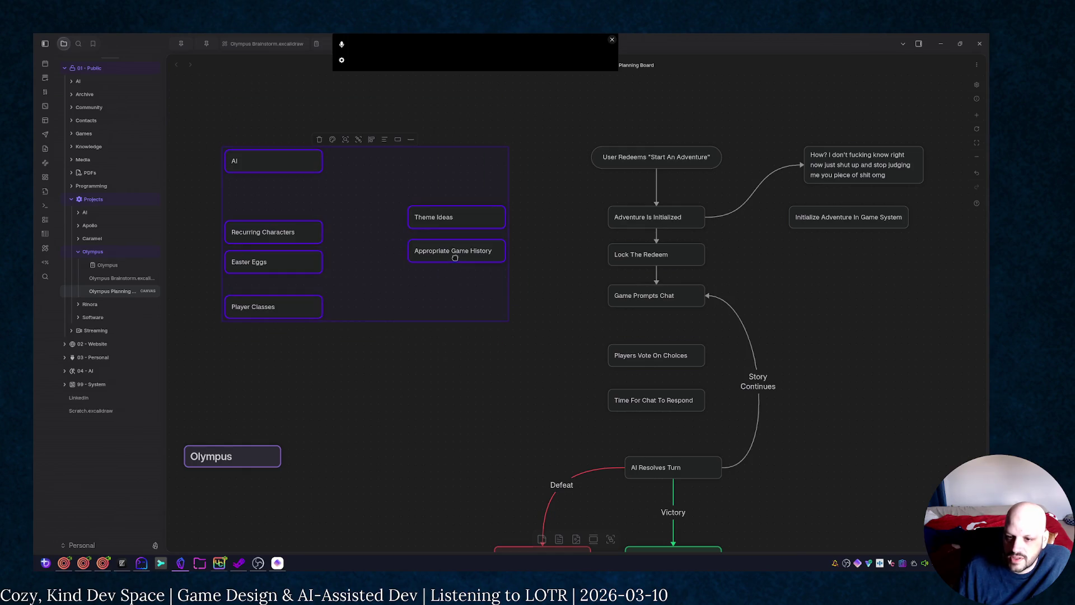
left_click_drag(451, 259, 410, 364)
left_click(538, 282)
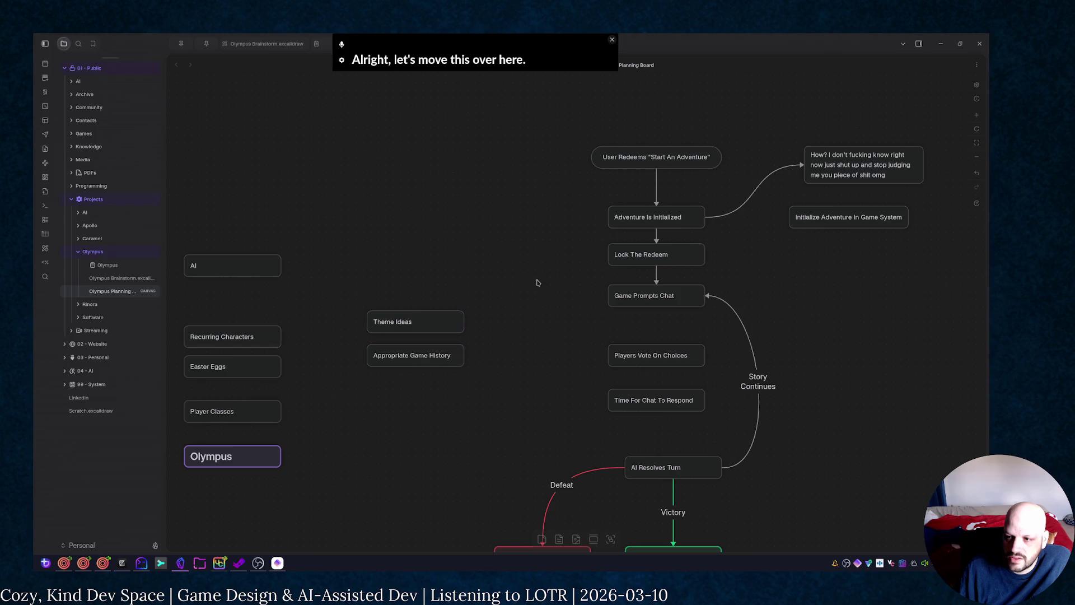
left_click(656, 236)
left_click(701, 265)
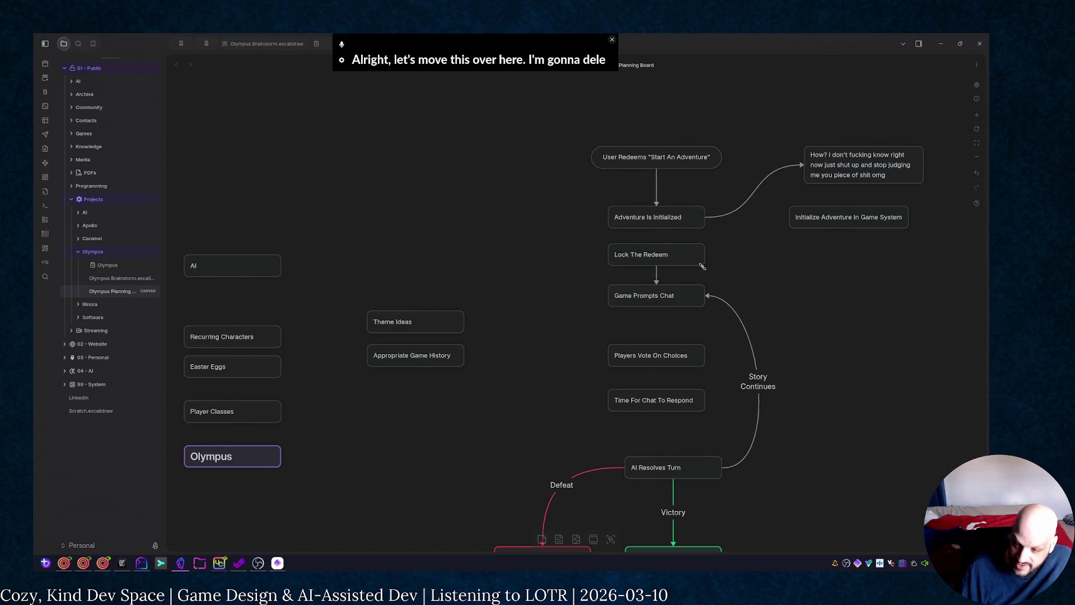
Branch Adventure Is Initialized to a new Handed Off To Game System card, widened to one line.
mouse_move(609, 218)
left_mouse_down()
mouse_move(425, 219)
mouse_move(438, 218)
left_mouse_up()
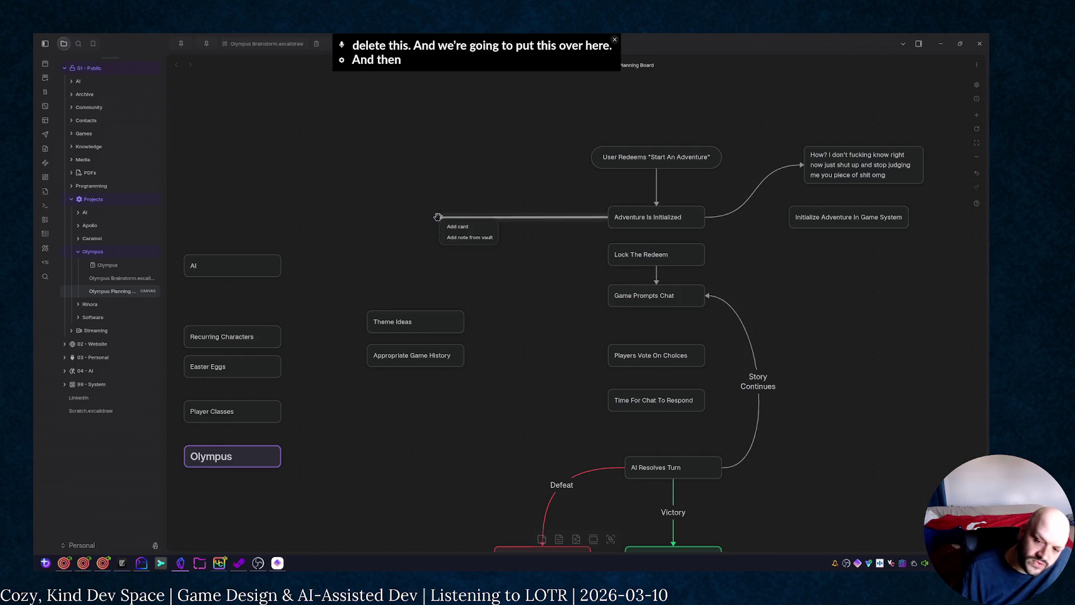
left_click(468, 225)
type("Handed Off To ")
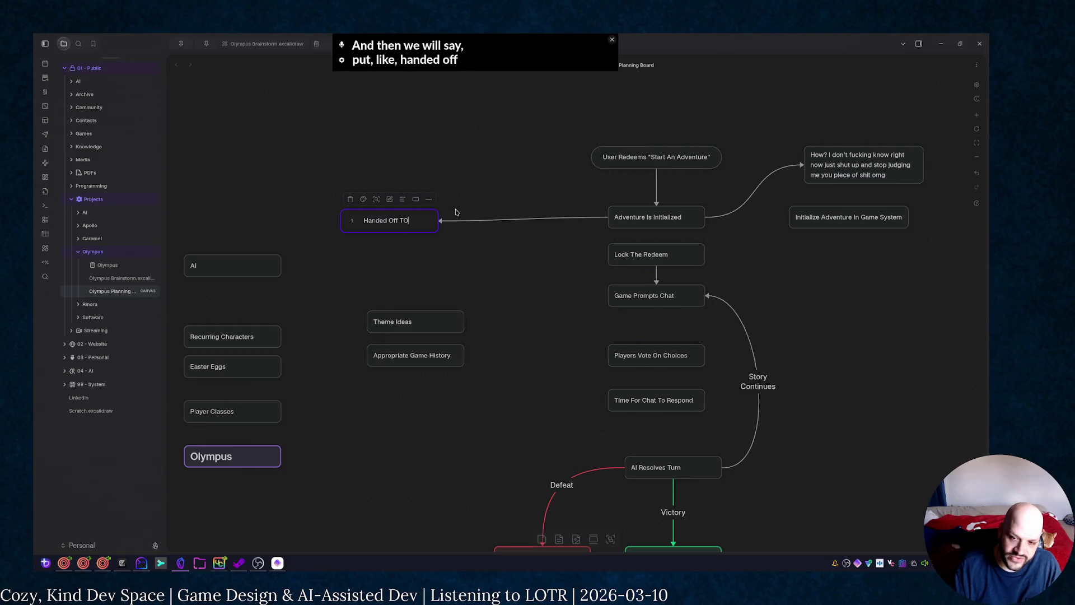
type("G")
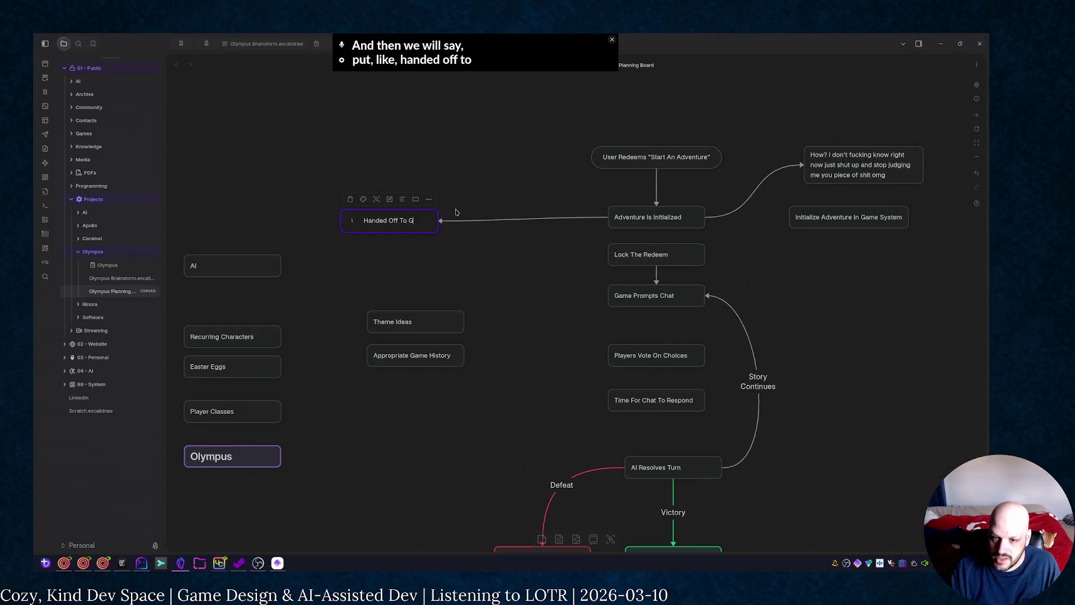
type("ame System")
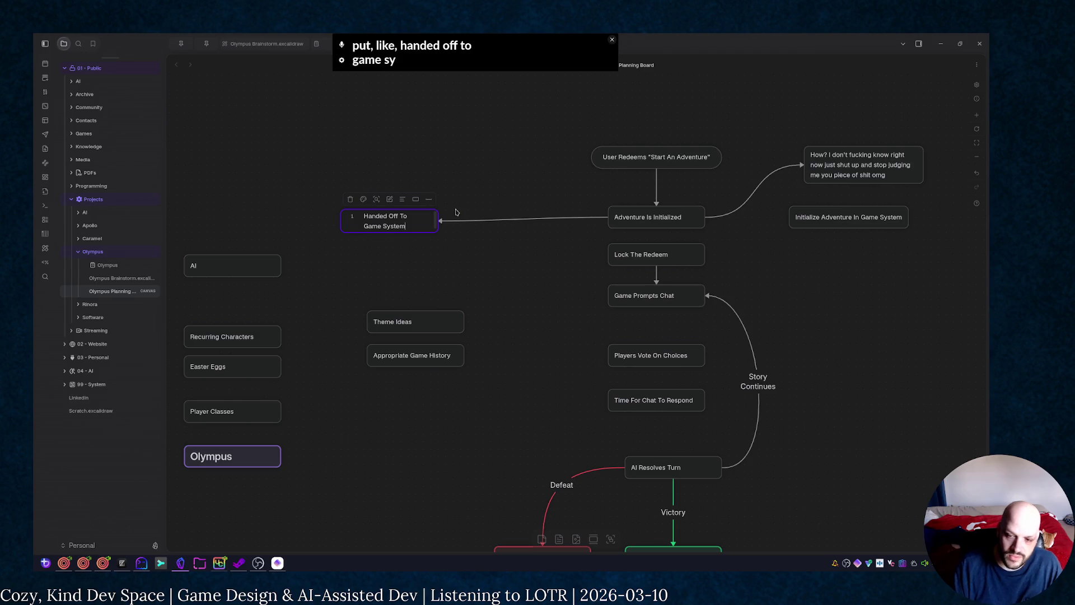
left_click(504, 253)
left_click_drag(435, 230, 445, 221)
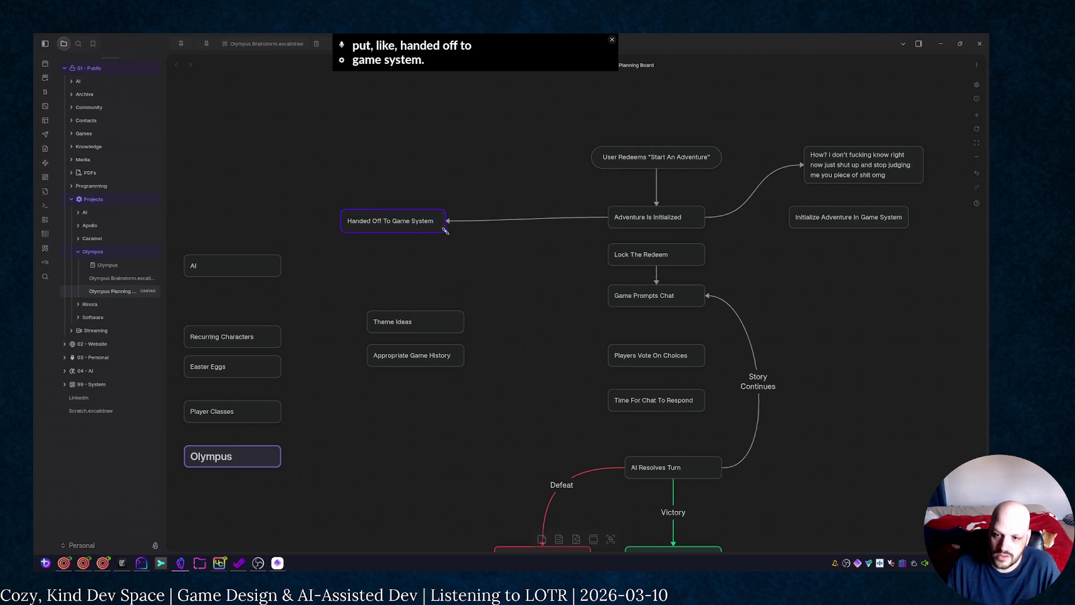
Move Theme Ideas and Appropriate Game History to the upper left.
double_click(371, 264)
left_click_drag(363, 290, 476, 385)
left_click_drag(421, 355, 245, 206)
key("a")
Add an All The Things Are Done card below, connect it to Lock The Redeem, and delete the complaint note.
mouse_move(393, 232)
left_mouse_down()
mouse_move(392, 441)
mouse_move(398, 431)
left_mouse_up()
left_click(417, 440)
type("All The Things Are")
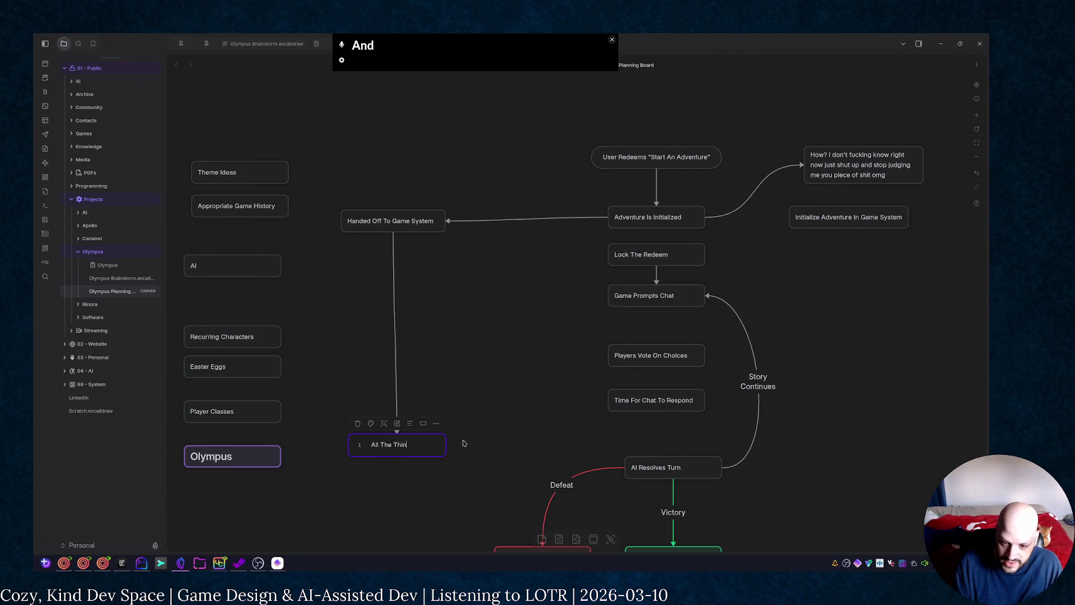
type("Done")
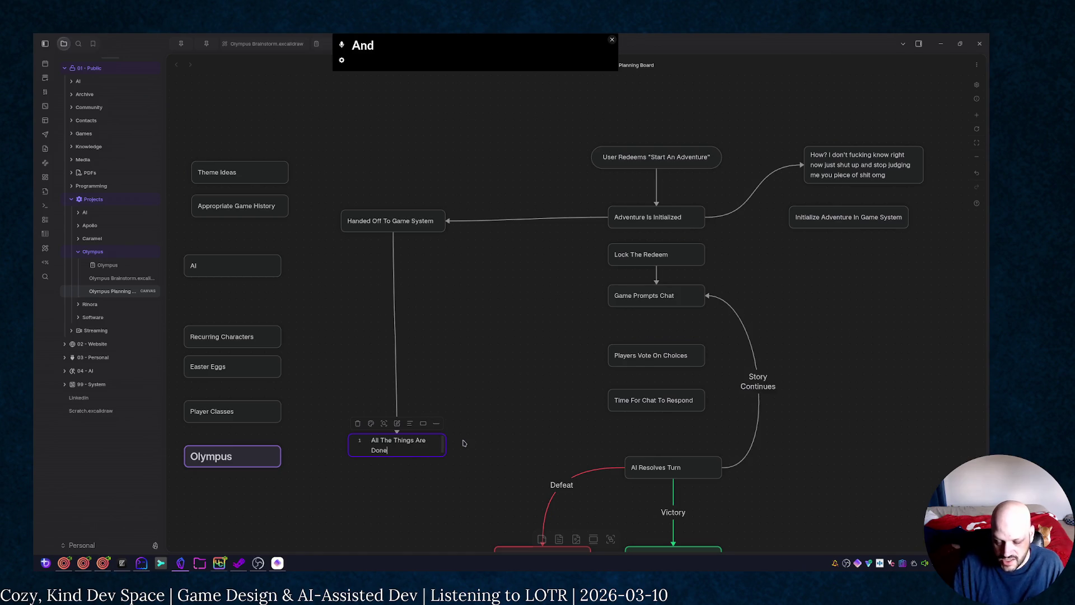
left_click(455, 489)
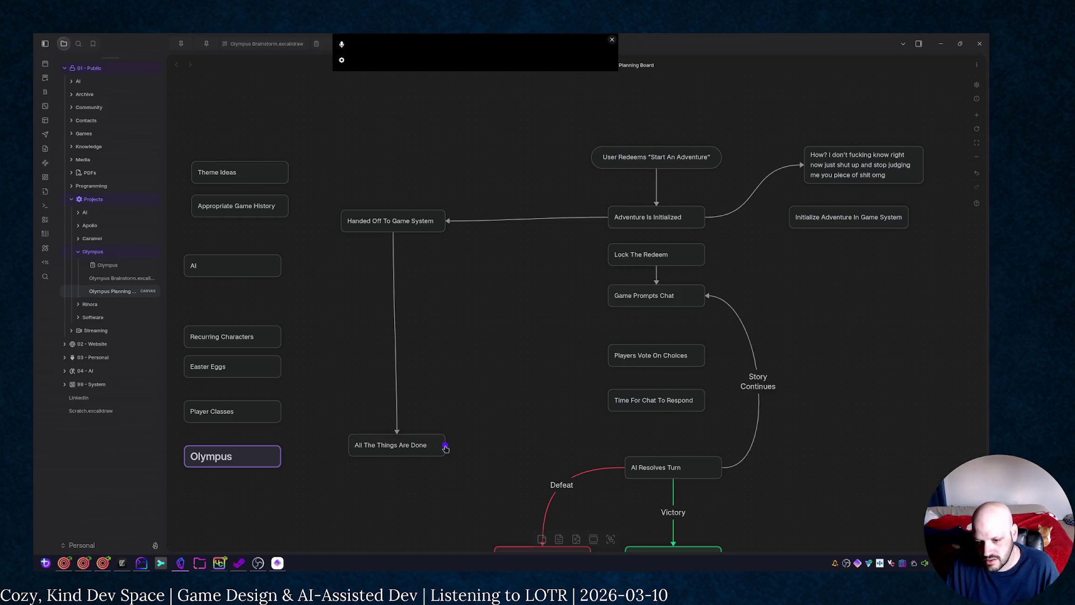
left_click_drag(445, 448, 608, 255)
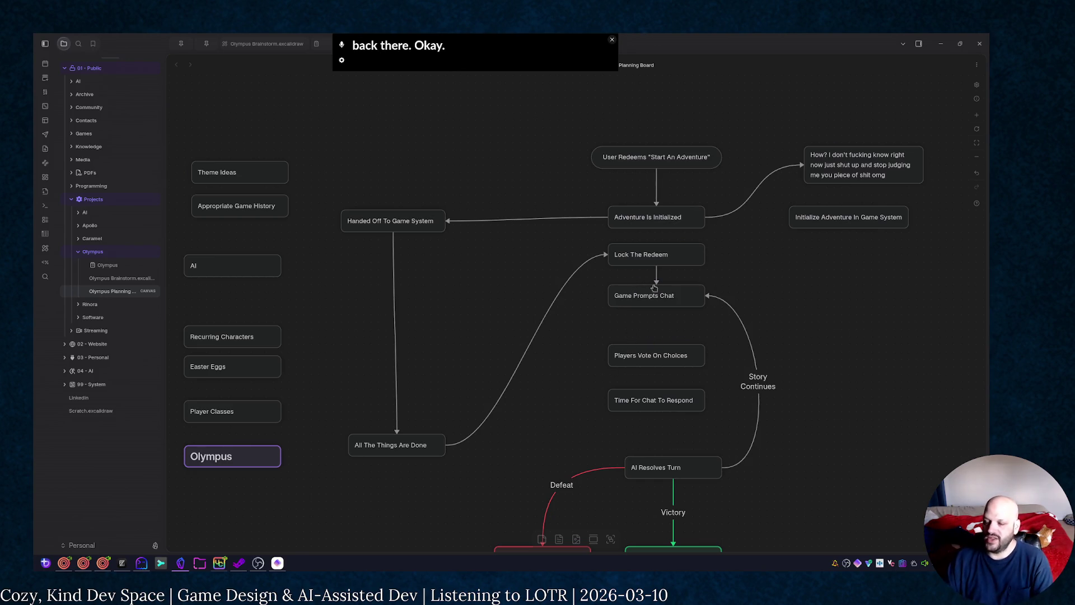
key("ctrl+z")
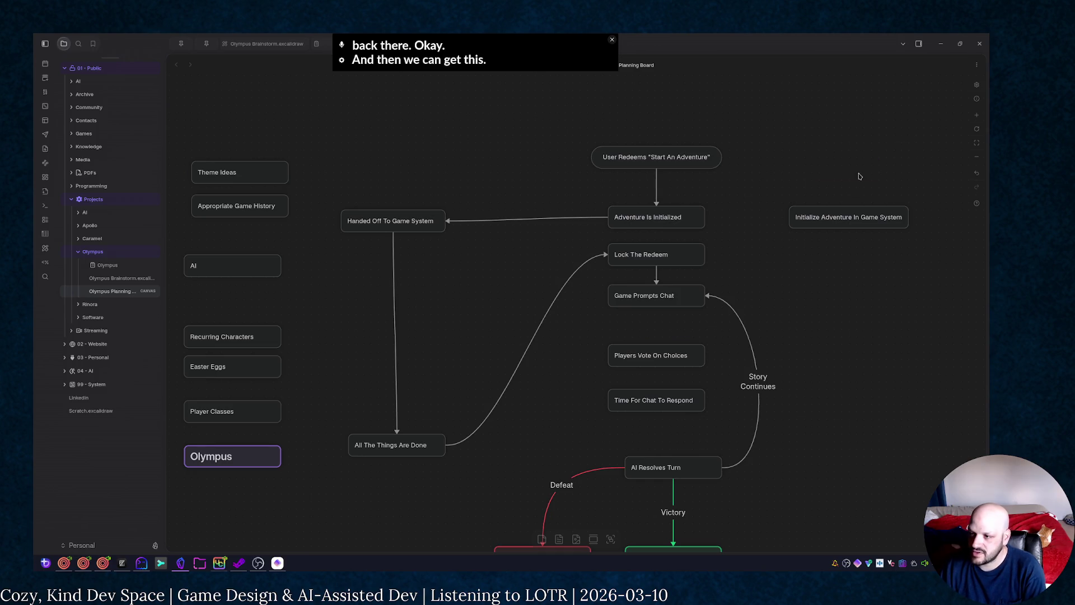
Move Initialize Adventure In Game System into the left chain.
left_click(837, 216)
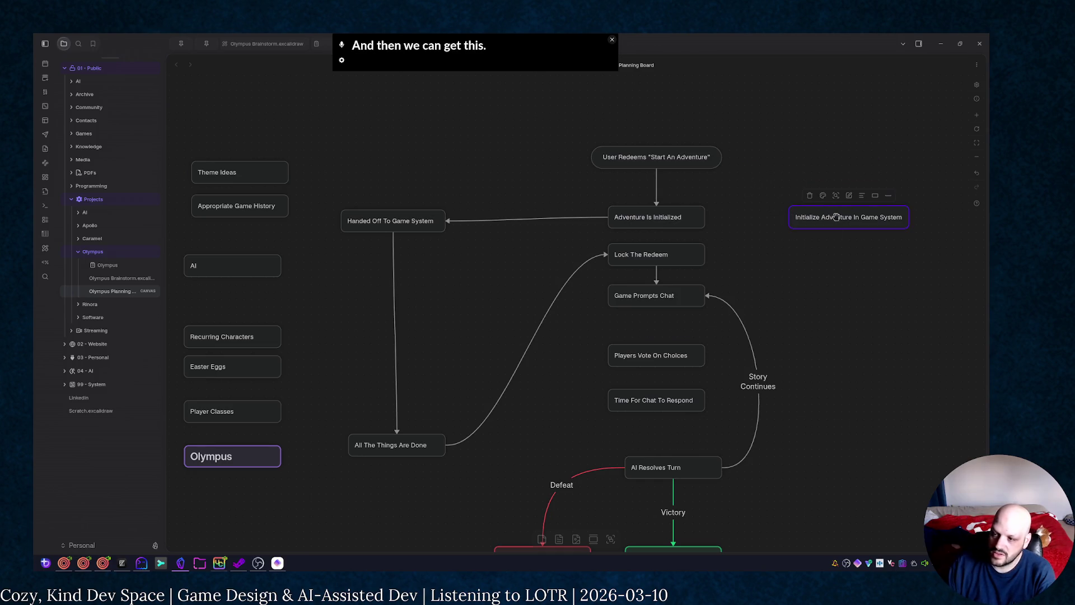
mouse_move(840, 219)
left_mouse_down()
mouse_move(377, 295)
mouse_move(399, 342)
mouse_move(394, 331)
left_mouse_up()
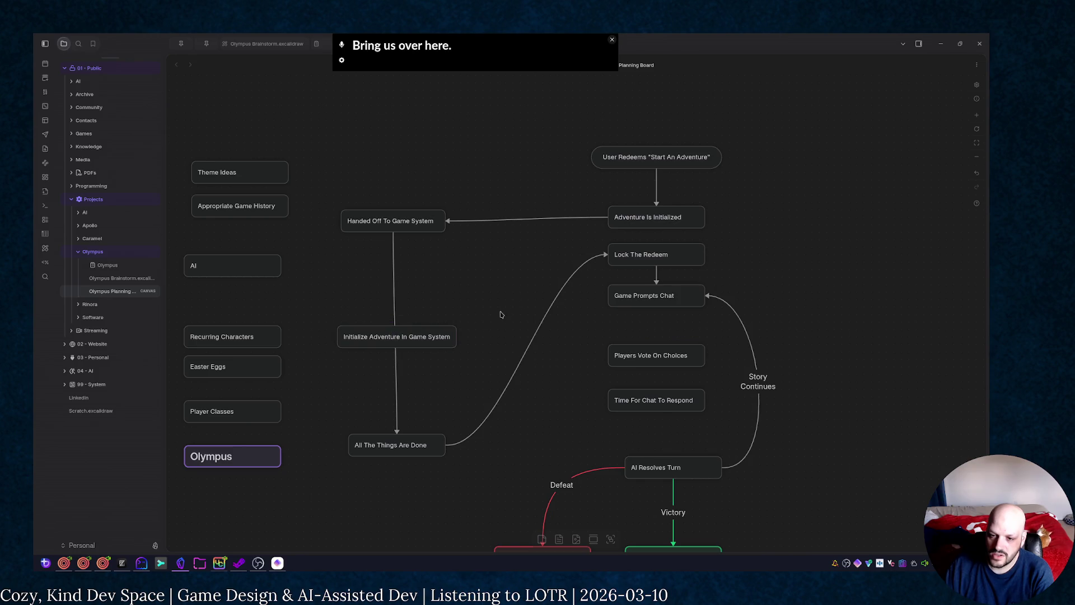
left_click_drag(396, 336, 434, 325)
left_click(400, 286)
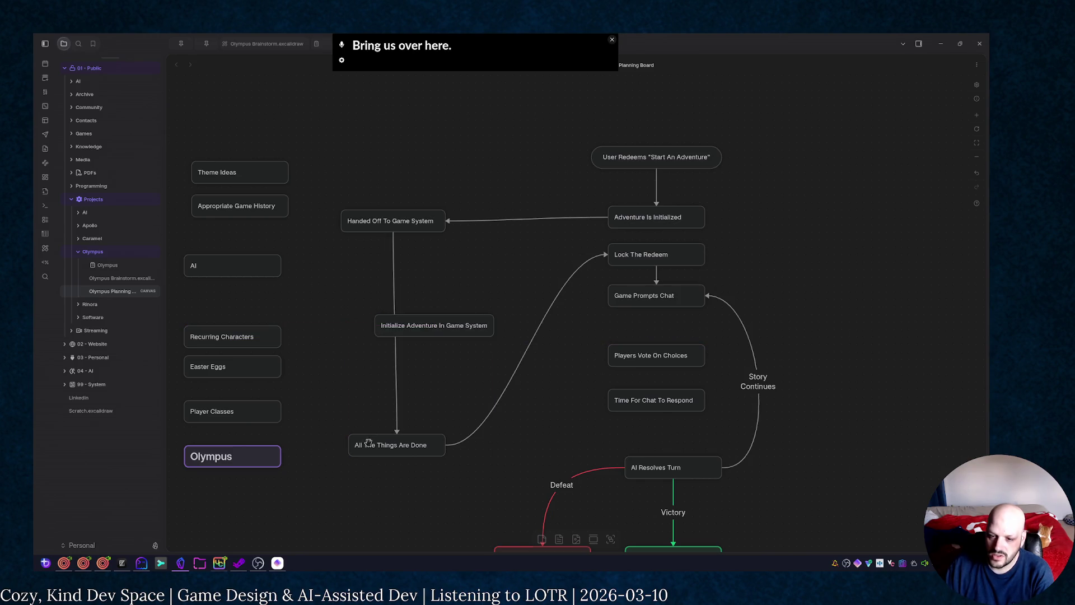
Reattach the Handed Off arrow to Initialize Adventure In Game System and align the card under it.
left_click(396, 426)
key("Escape")
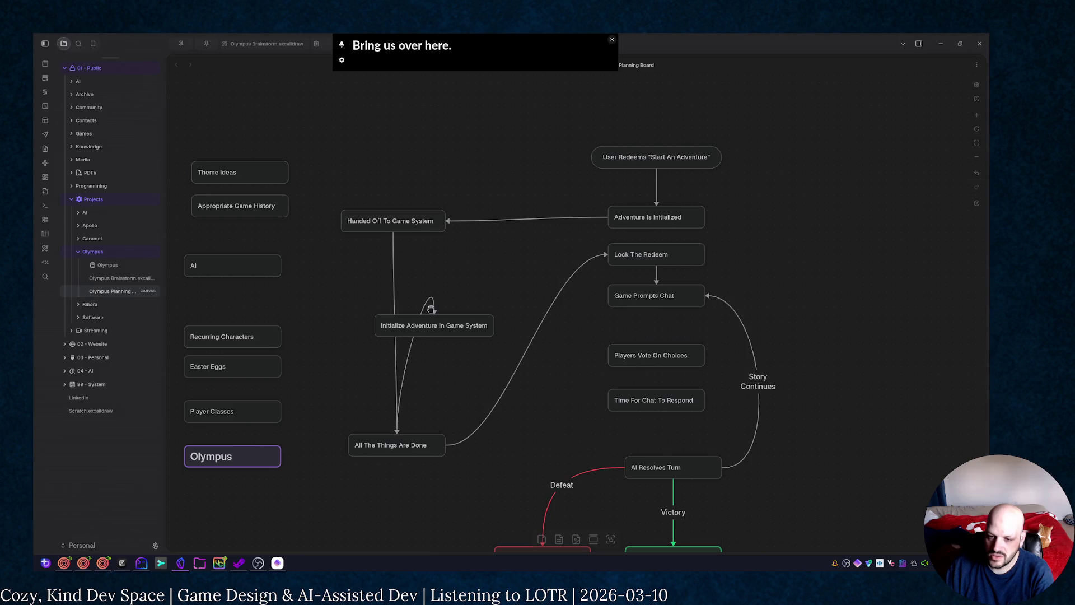
left_click(392, 398)
mouse_move(396, 429)
left_mouse_down()
mouse_move(450, 336)
mouse_move(394, 435)
left_mouse_up()
left_click(449, 337)
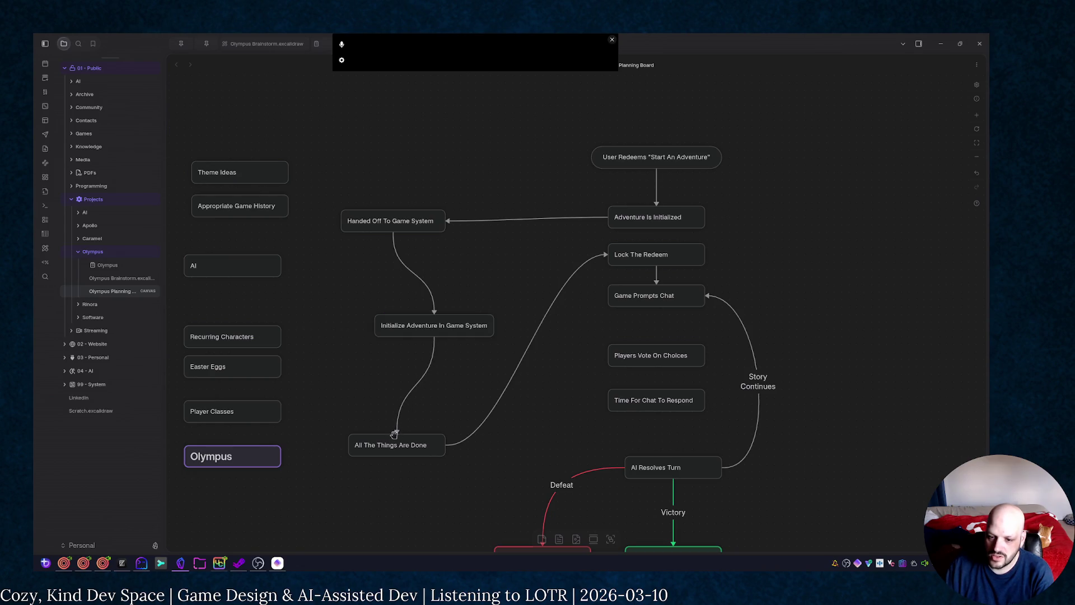
left_click_drag(458, 329, 420, 330)
left_click(600, 406)
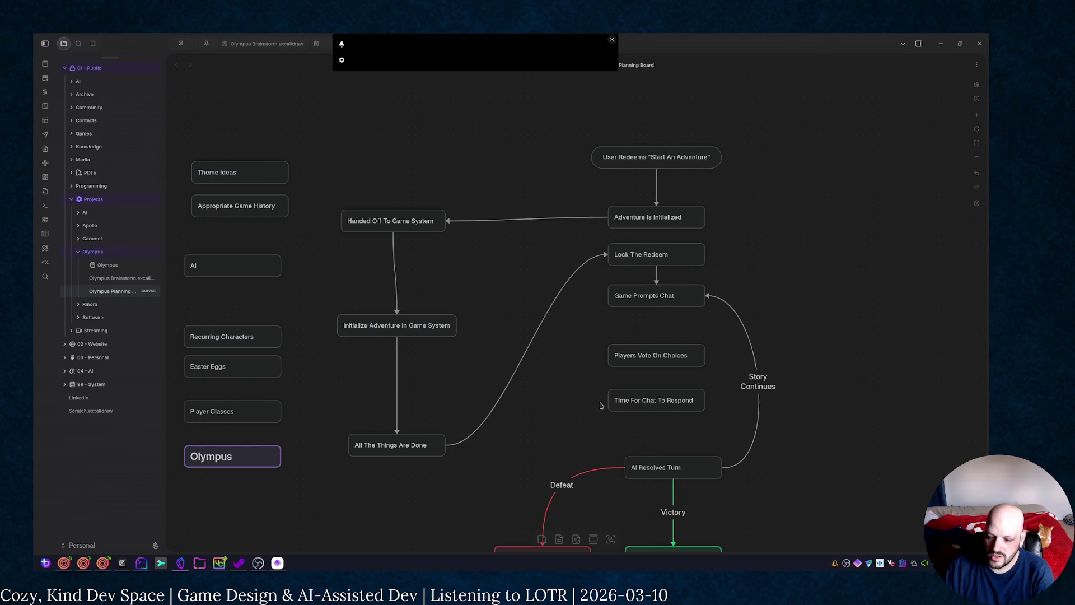
mouse_move(602, 432)
left_mouse_down()
mouse_move(542, 336)
mouse_move(558, 358)
left_mouse_up()
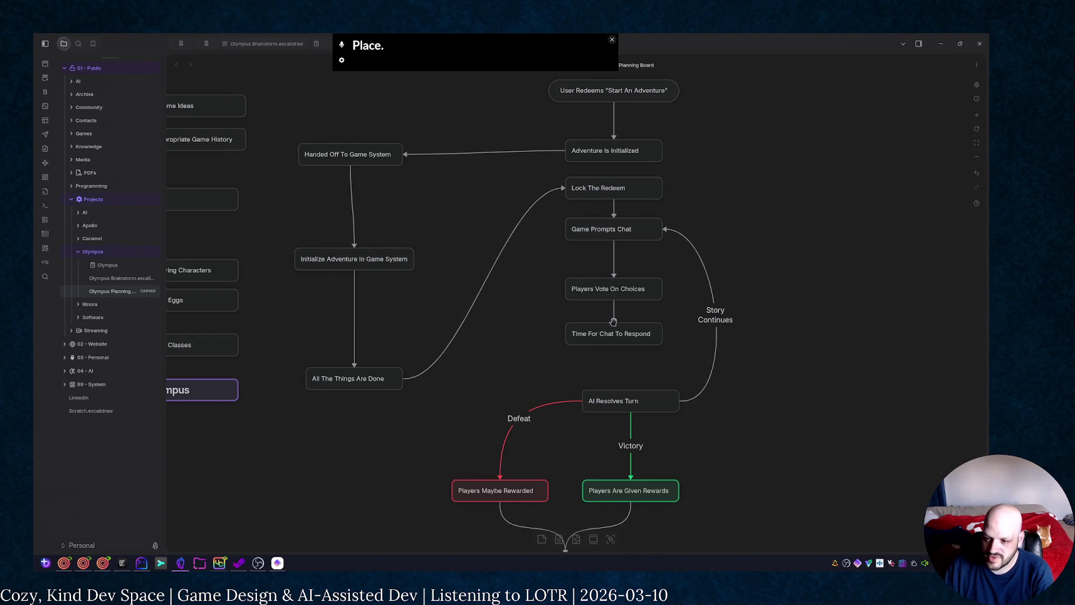
Connect Time For Chat To Respond to AI Resolves Turn and drop the story-type card above Handed Off To Game System.
left_click_drag(614, 345, 631, 393)
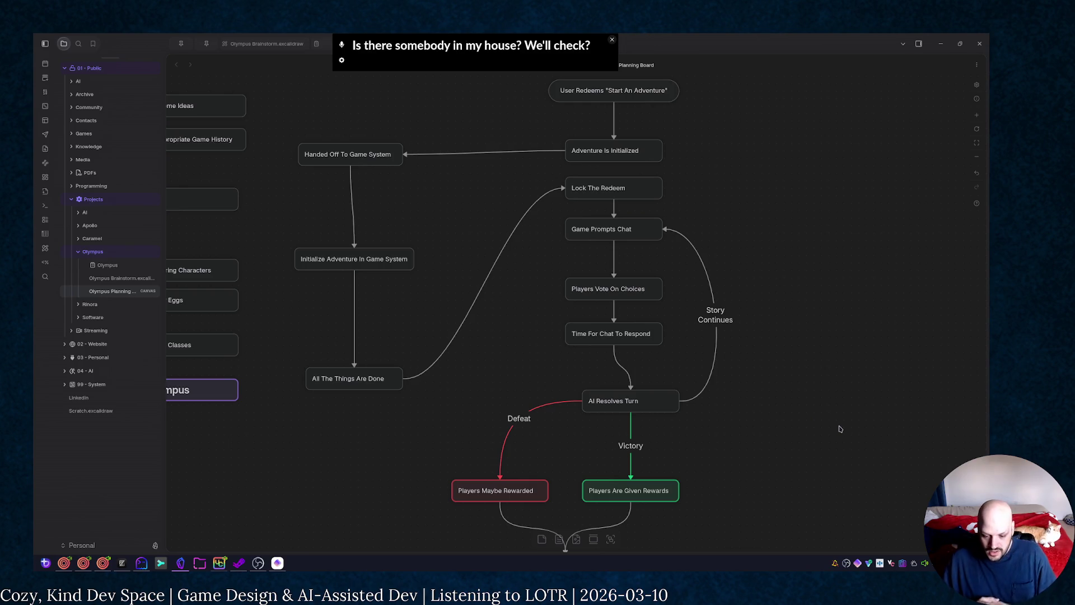
scroll(714, 361, "up", 1)
scroll(605, 336, "down", 4)
scroll(559, 329, "up", 6)
scroll(462, 278, "up", 2)
left_click_drag(348, 165, 411, 323)
scroll(512, 373, "down", 5)
scroll(512, 372, "left", 3)
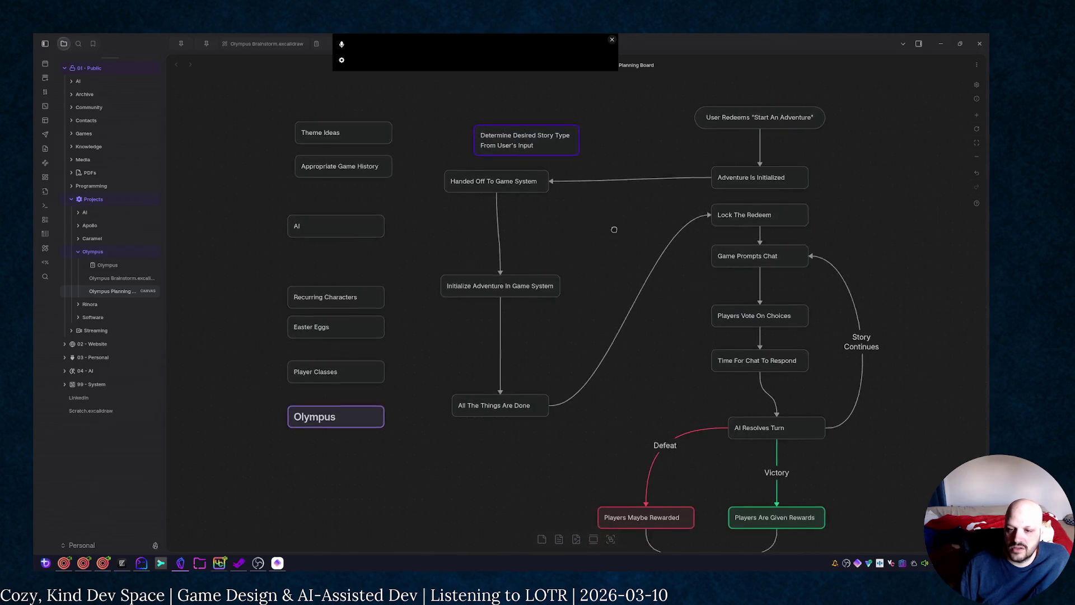
left_click(141, 562)
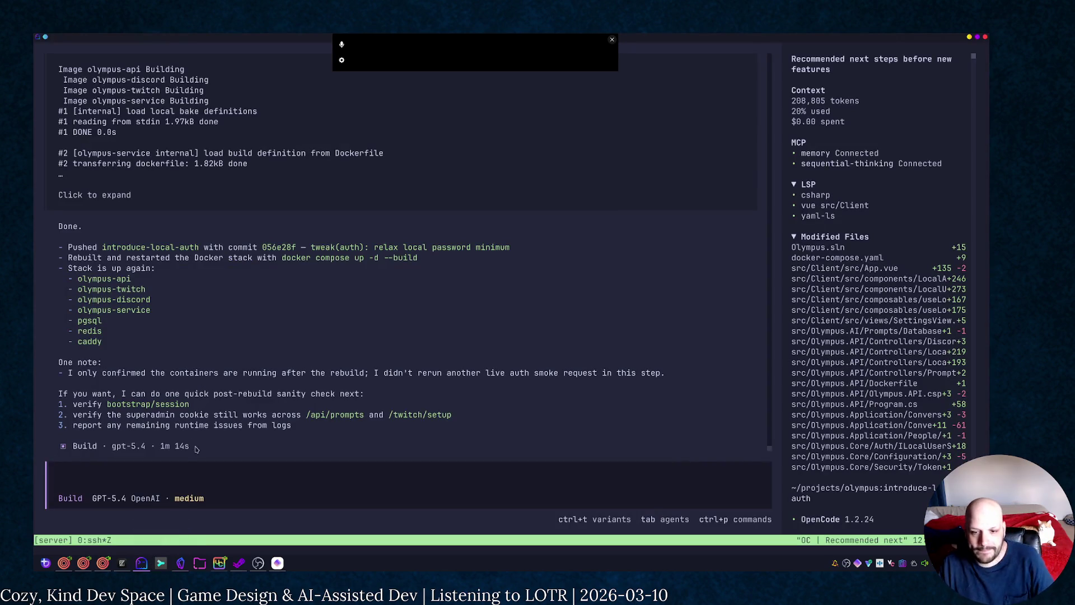
scroll(262, 292, "up", 5)
scroll(261, 292, "up", 3)
scroll(261, 293, "down", 3)
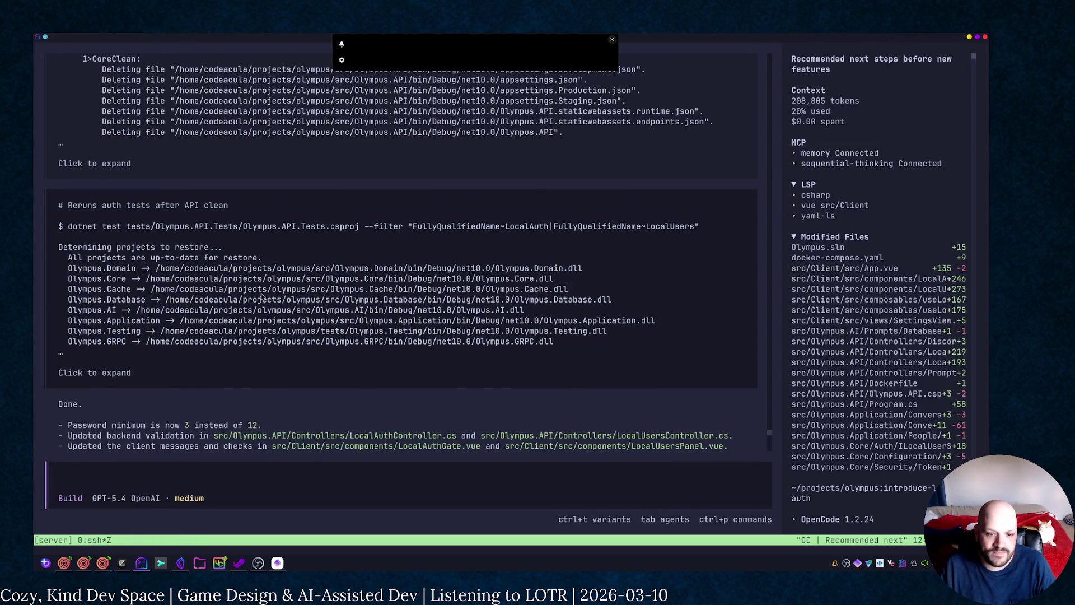
scroll(257, 288, "down", 3)
scroll(248, 281, "down", 3)
scroll(233, 271, "down", 3)
scroll(233, 271, "up", 3)
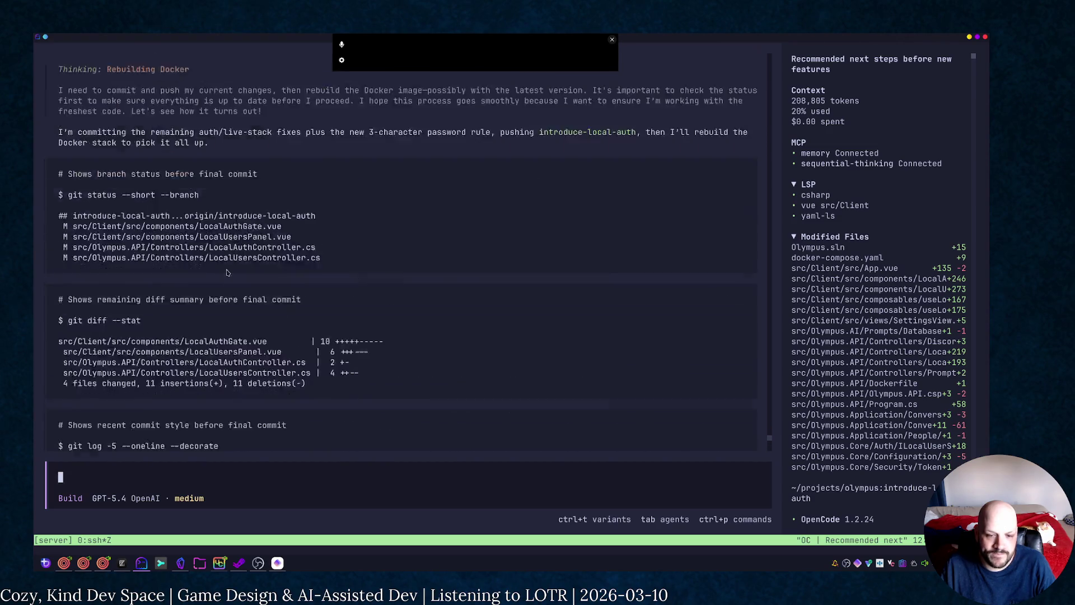
scroll(231, 272, "up", 5)
scroll(227, 273, "down", 10)
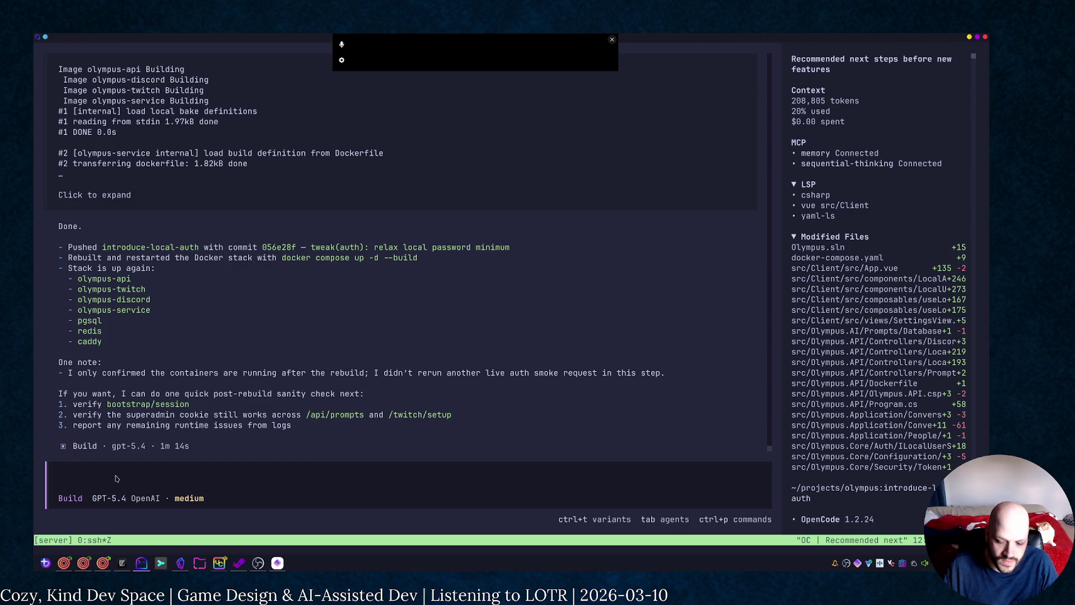
Bring the Olympus Control Center browser window back after the Docker rebuild summary.
left_click(65, 563)
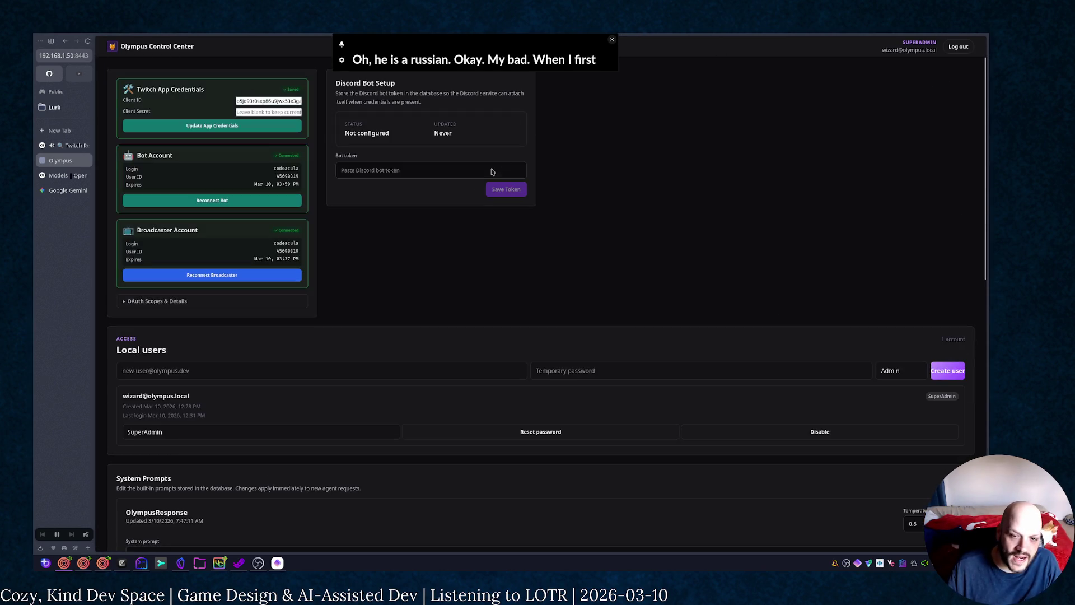
Reset the superadmin local account's password and confirm the new one.
left_click(498, 438)
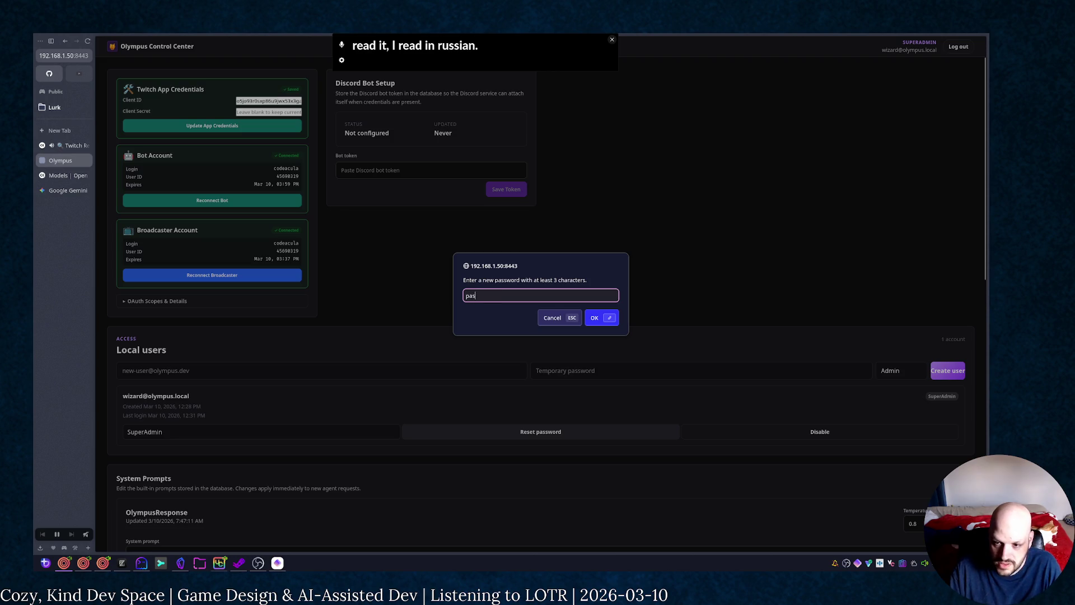
key("Return")
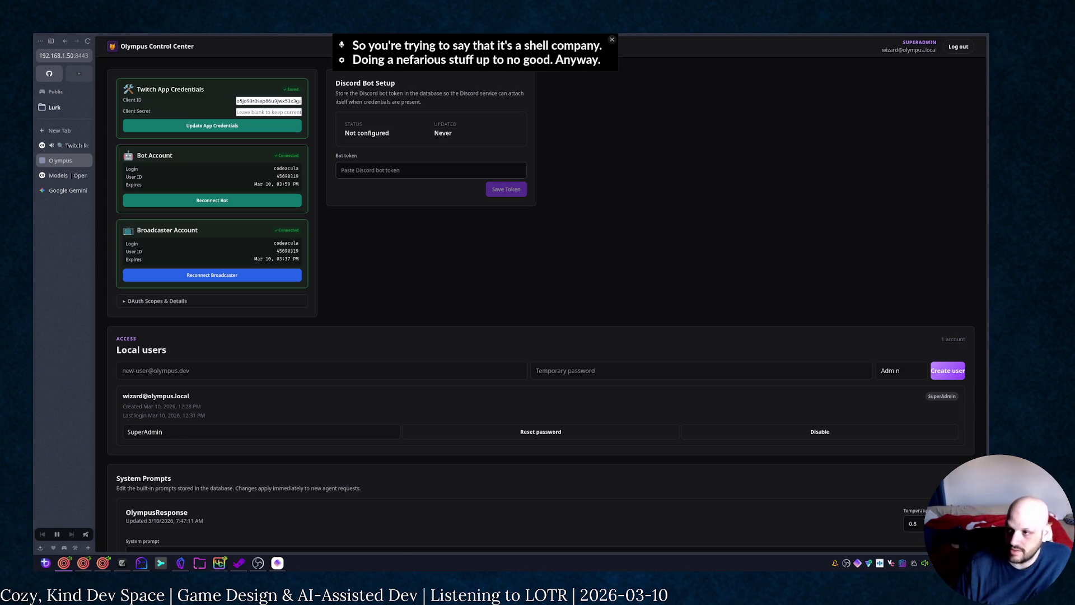
Check the adventure page with Twitch chat, then restore the split tmux layout in the terminal.
left_click(121, 547)
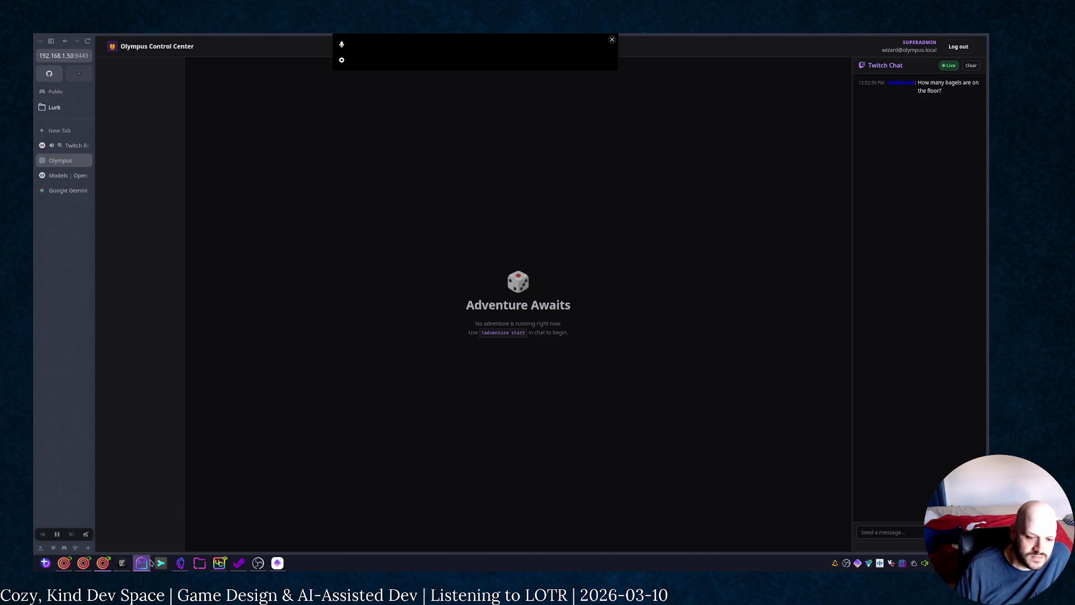
key("alt+Tab")
key("ctrl+b")
key("z")
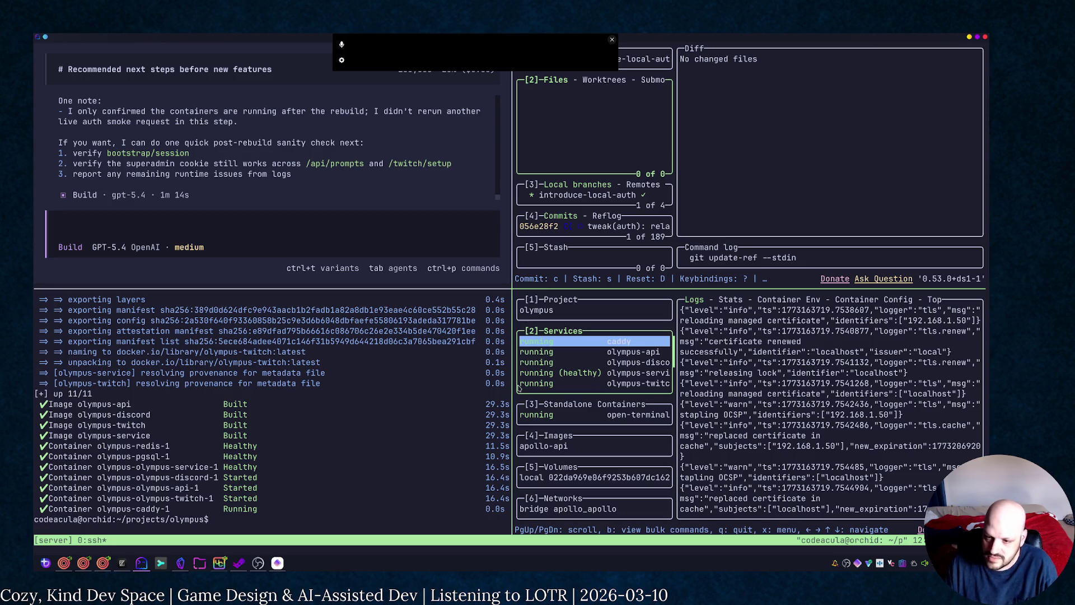
Zoom lazydocker, view olympus-twitch logs with EventSub errors, then return to the Control Center page.
key("ctrl+b")
key("z")
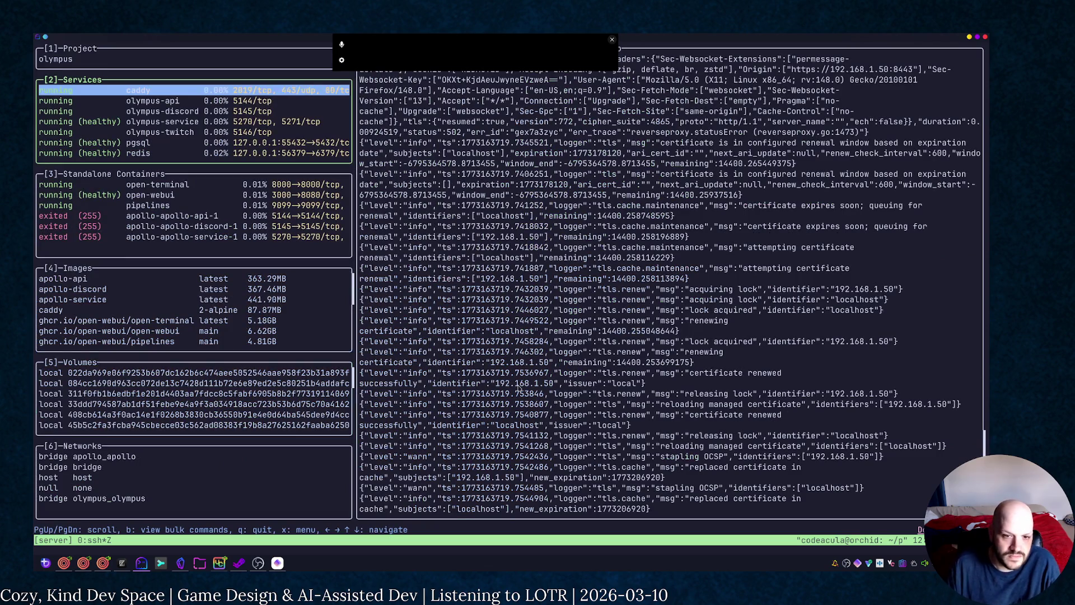
key("Down")
key("Down")
key("Down")
key("Down")
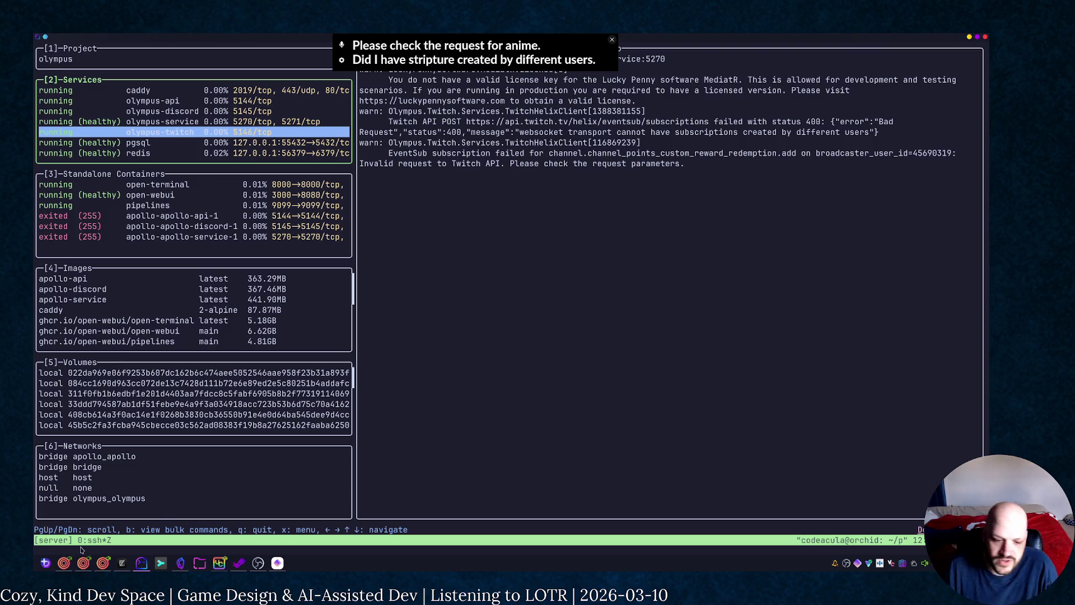
key("alt+Tab")
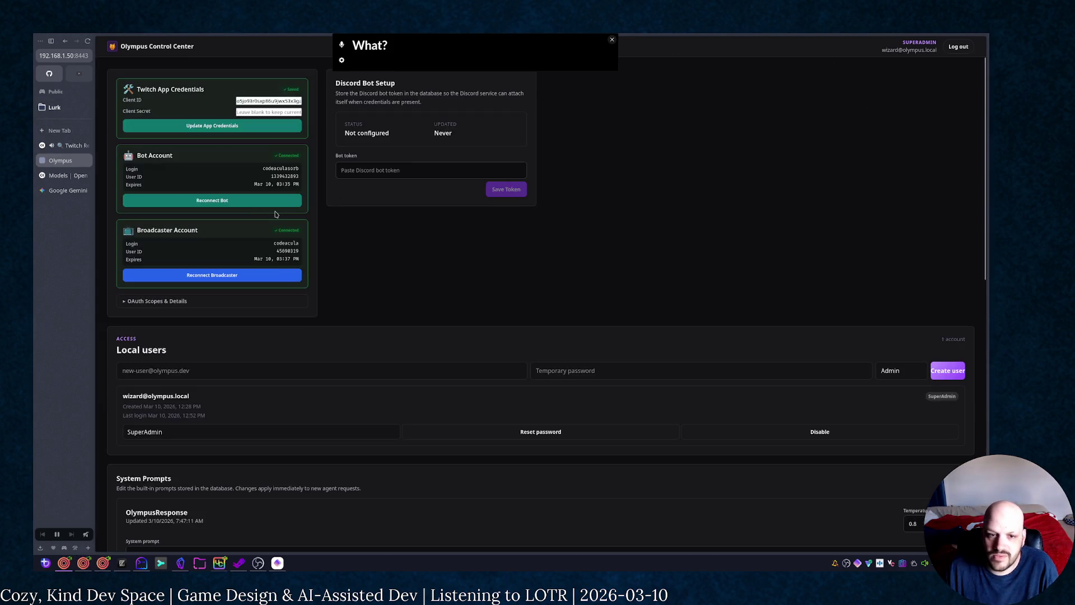
Reconnect the broadcaster Twitch account and go back to the terminal session.
left_click(228, 282)
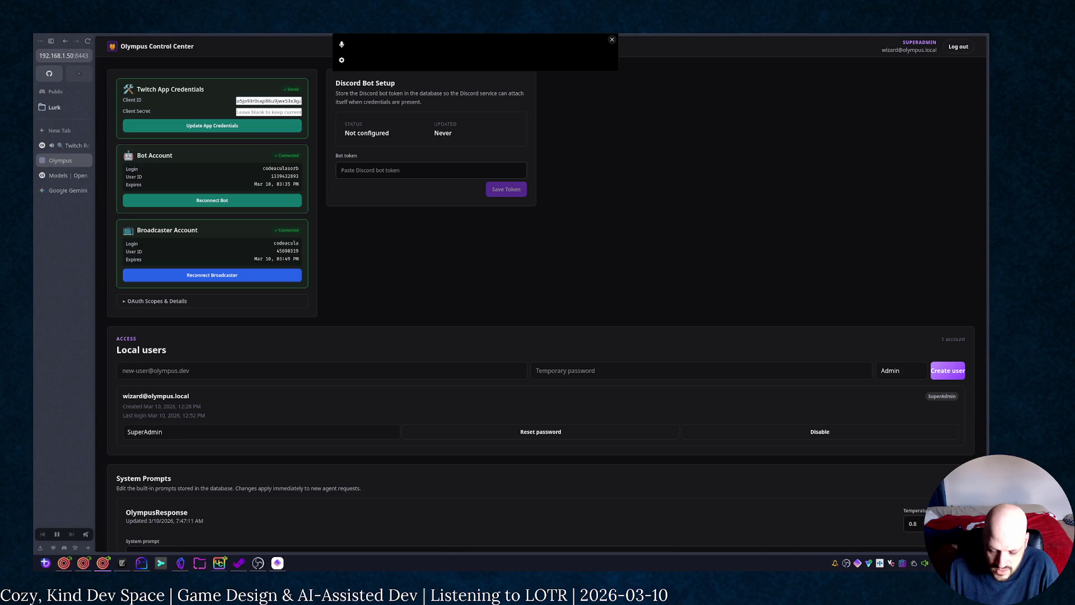
key("alt+Tab")
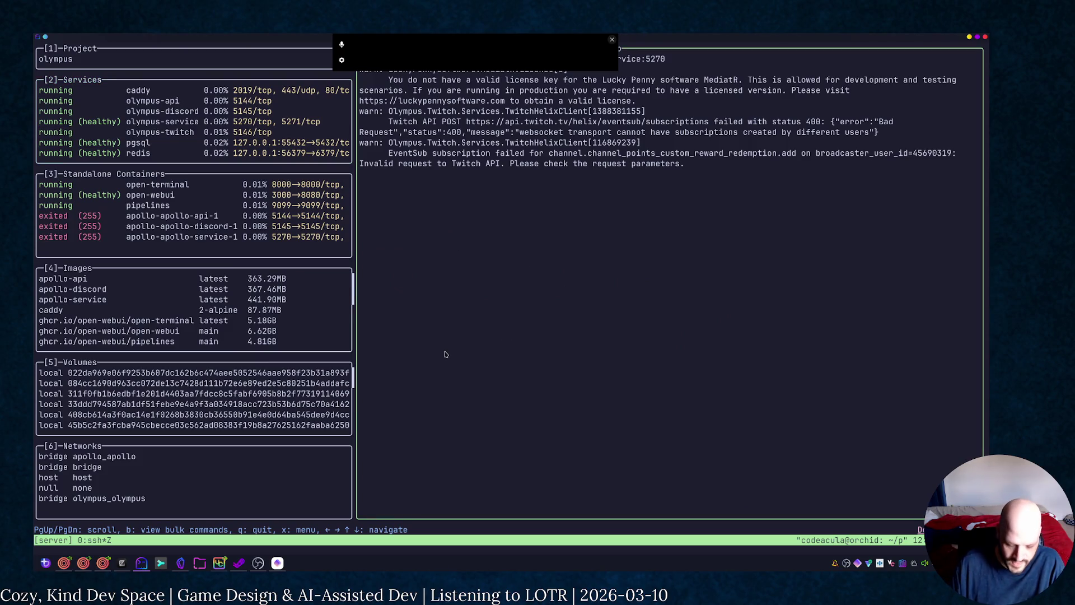
Focus and zoom the OpenCode pane, erase the drafted issues-persist note, and unzoom to the split layout.
key("ctrl+b")
key("Left")
key("ctrl+b")
key("Up")
key("ctrl+b")
key("z")
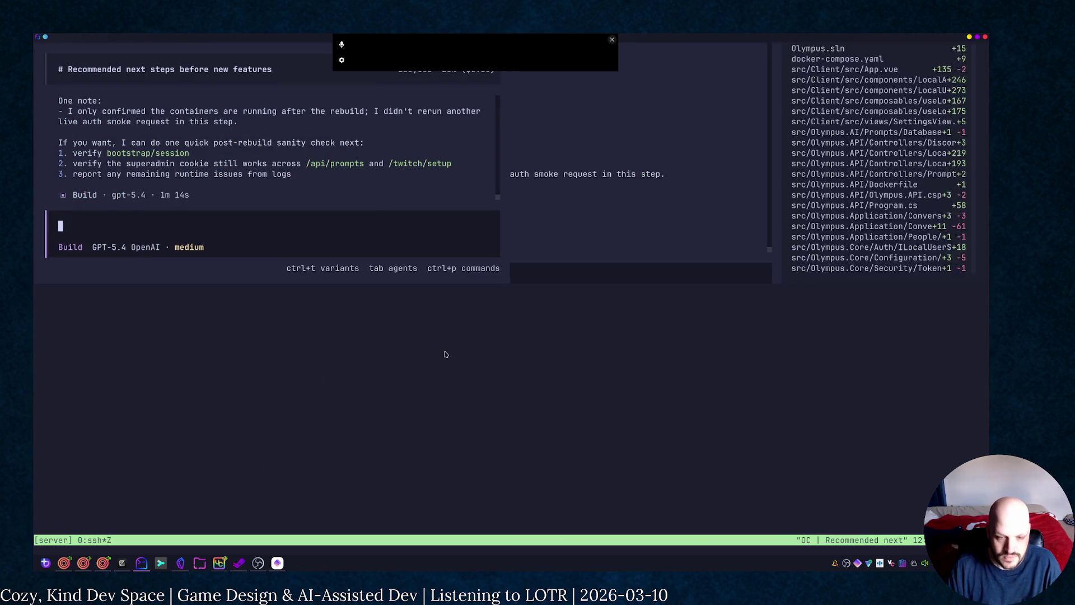
type("'m still getting these issues even after")
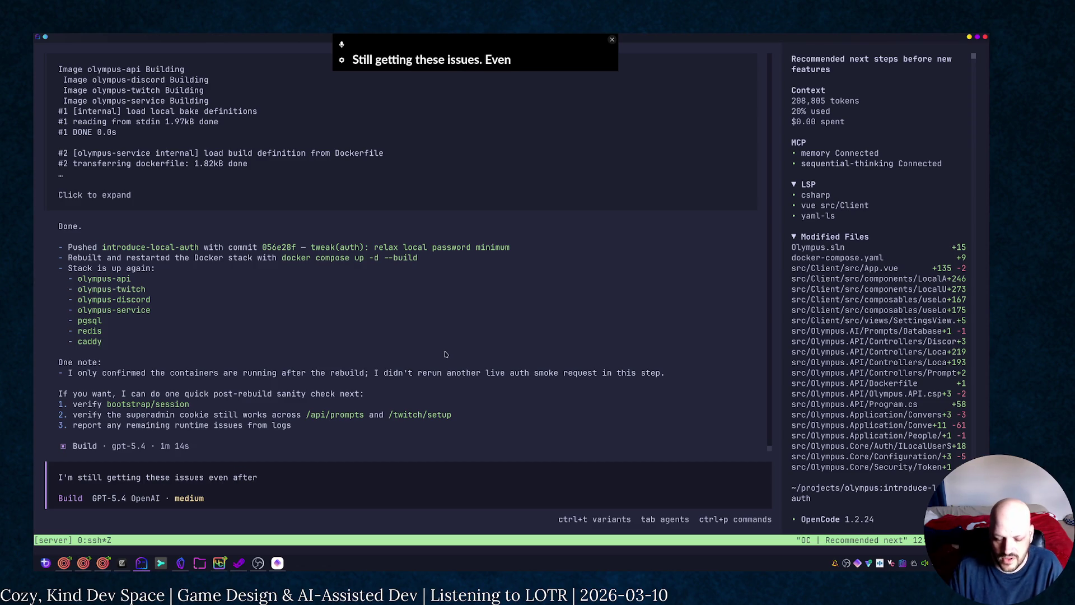
key("BackSpace")
key("BackSpace")
key("BackSpace")
key("BackSpace")
key("BackSpace")
key("BackSpace")
key("BackSpace")
key("BackSpace")
key("BackSpace")
key("BackSpace")
key("BackSpace")
key("BackSpace")
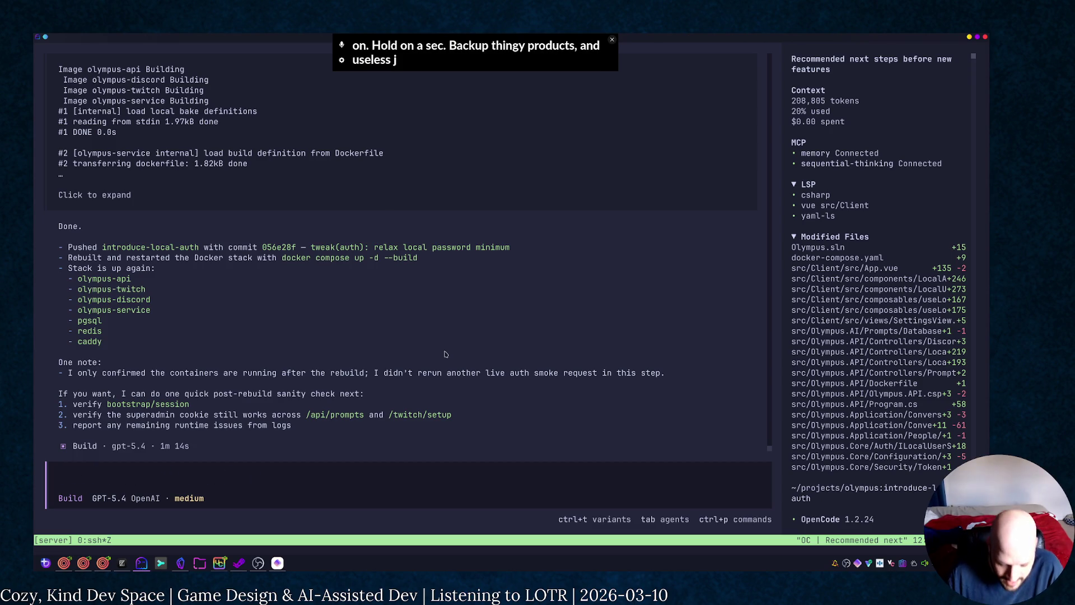
key("ctrl+b")
key("z")
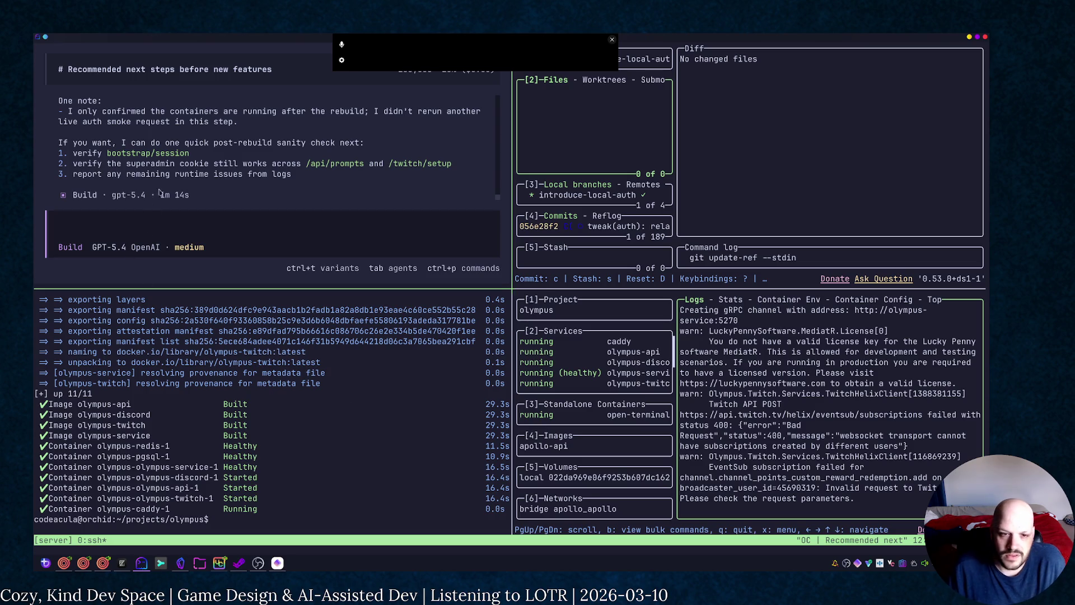
type("uo")
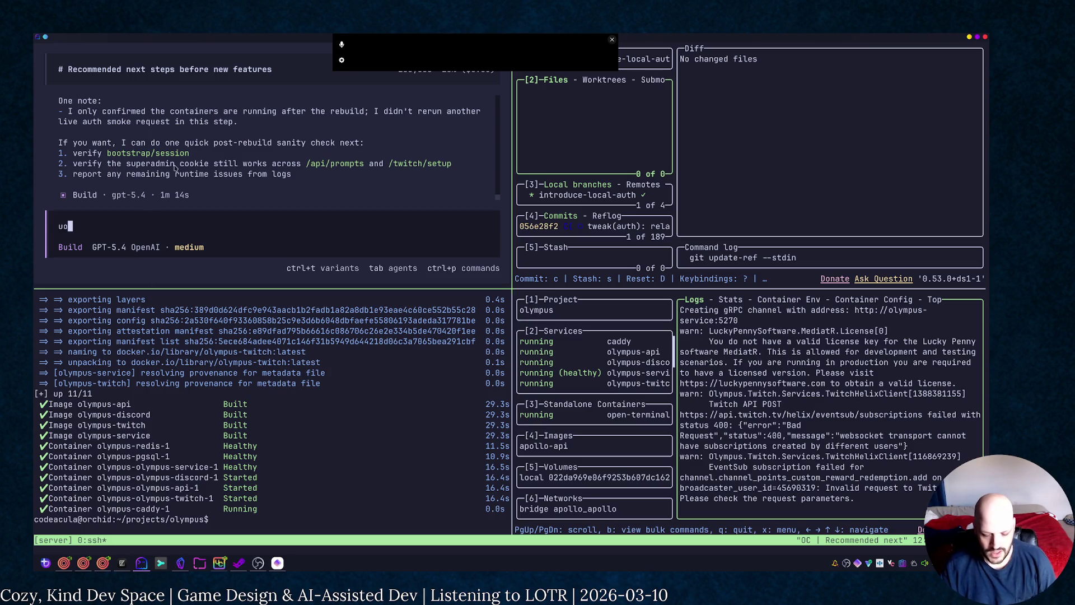
type("It look")
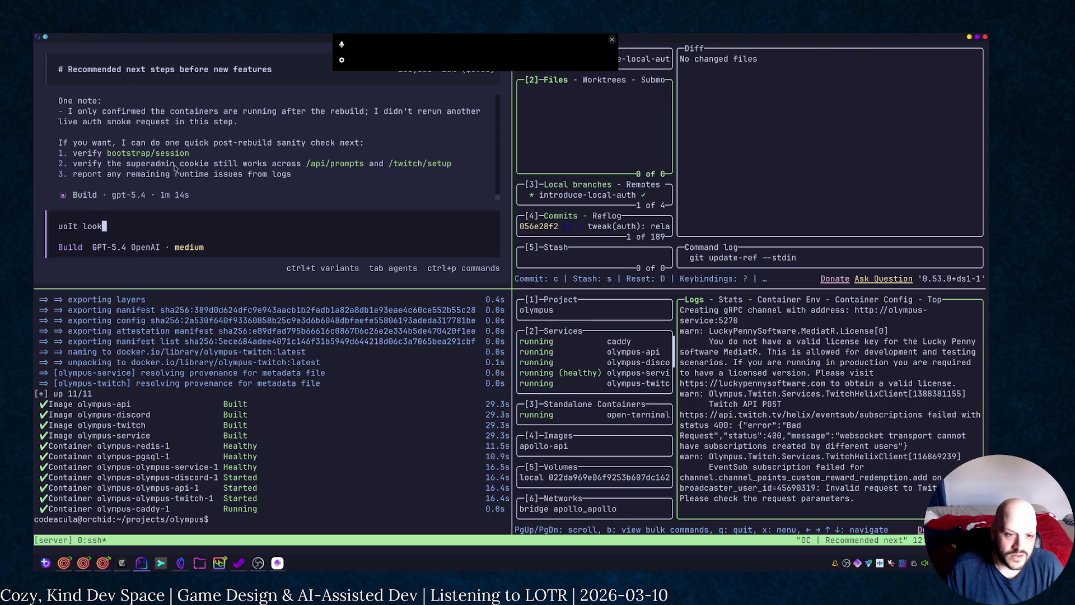
Erase stray characters from the OpenCode message and switch to the Olympus Control Center page.
key("BackSpace")
key("BackSpace")
key("BackSpace")
type("it l")
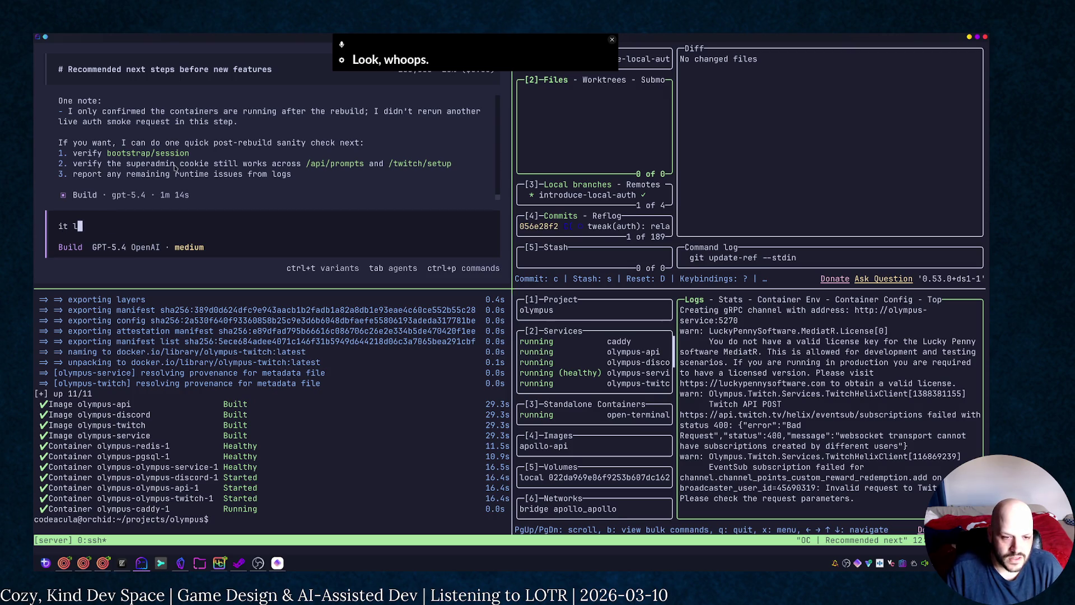
type("ooks like we're still having som")
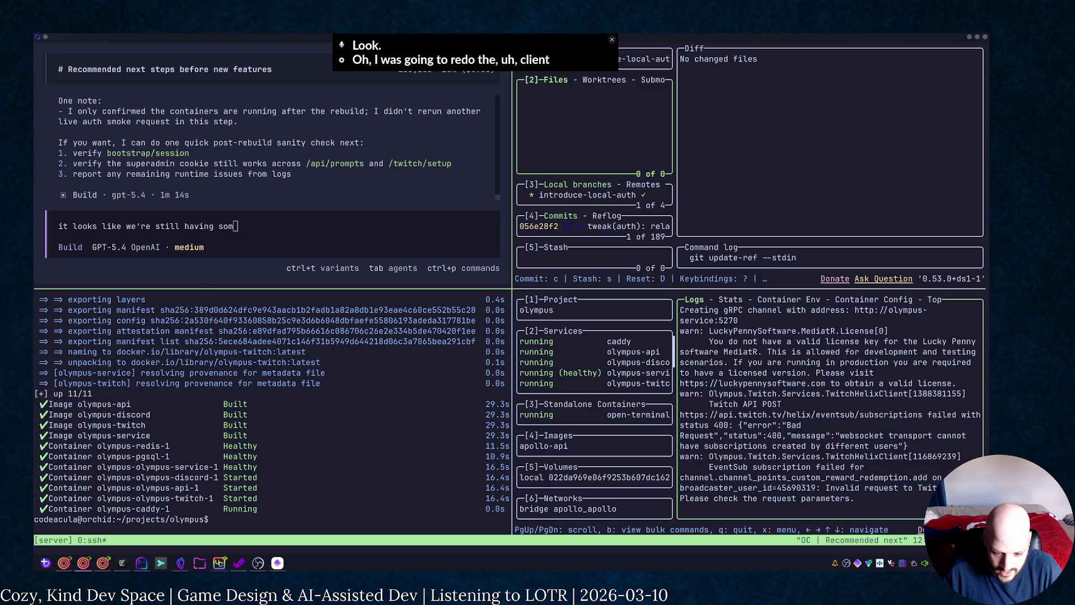
key("alt+Tab")
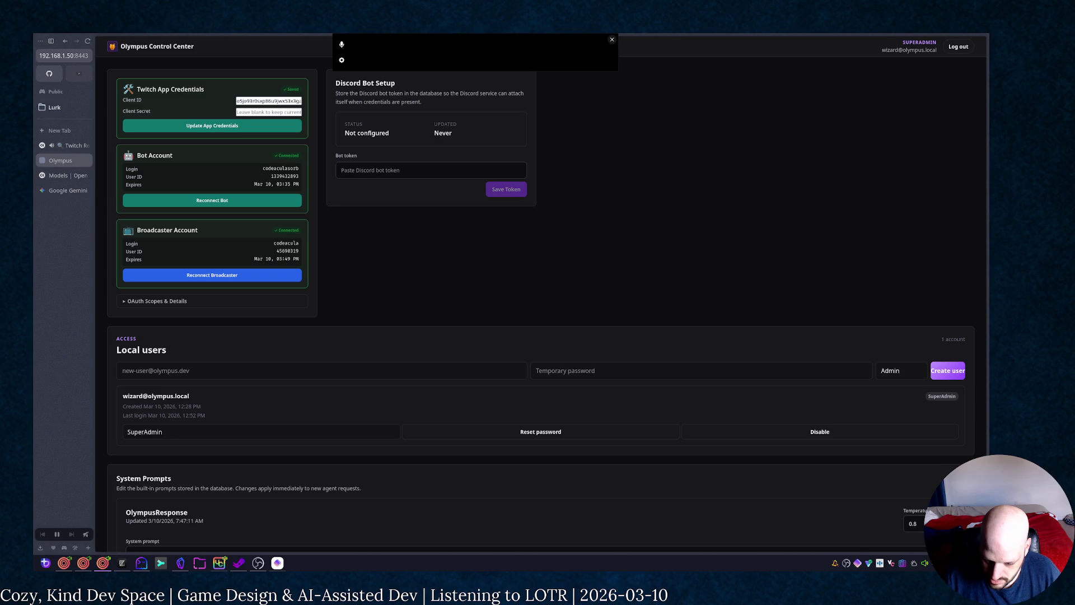
Glance between the terminal and the Control Center's connected accounts, ending back at the OpenCode draft.
key("alt+Tab")
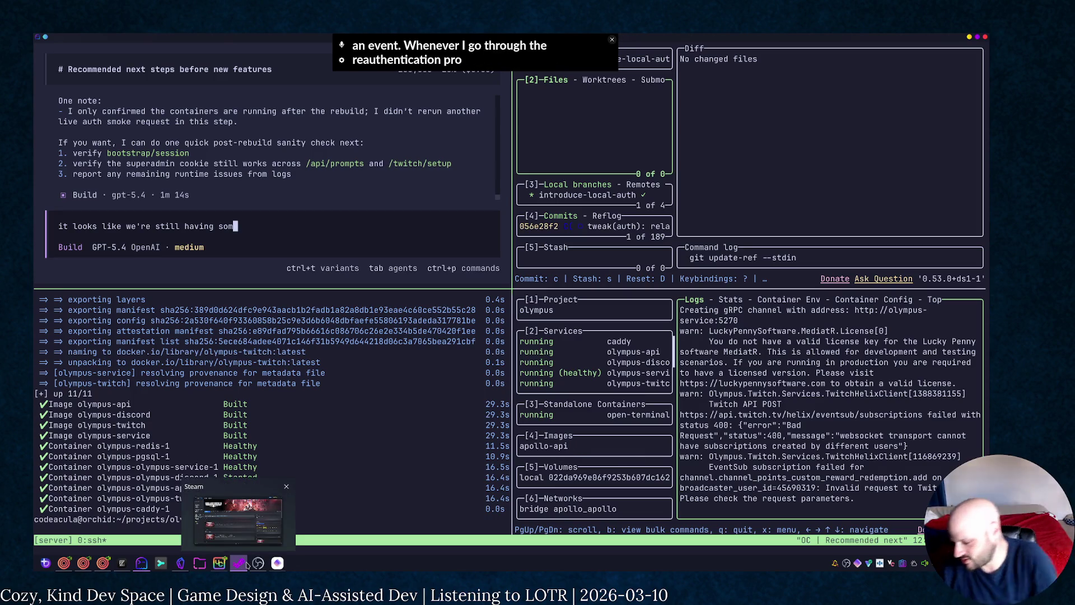
mouse_move(238, 563)
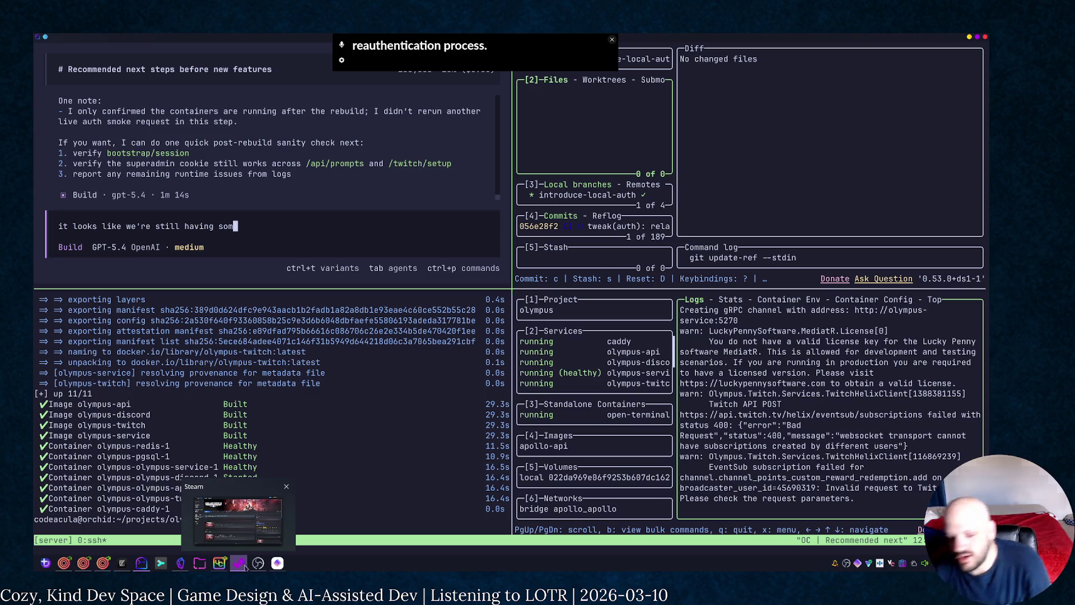
left_click(64, 563)
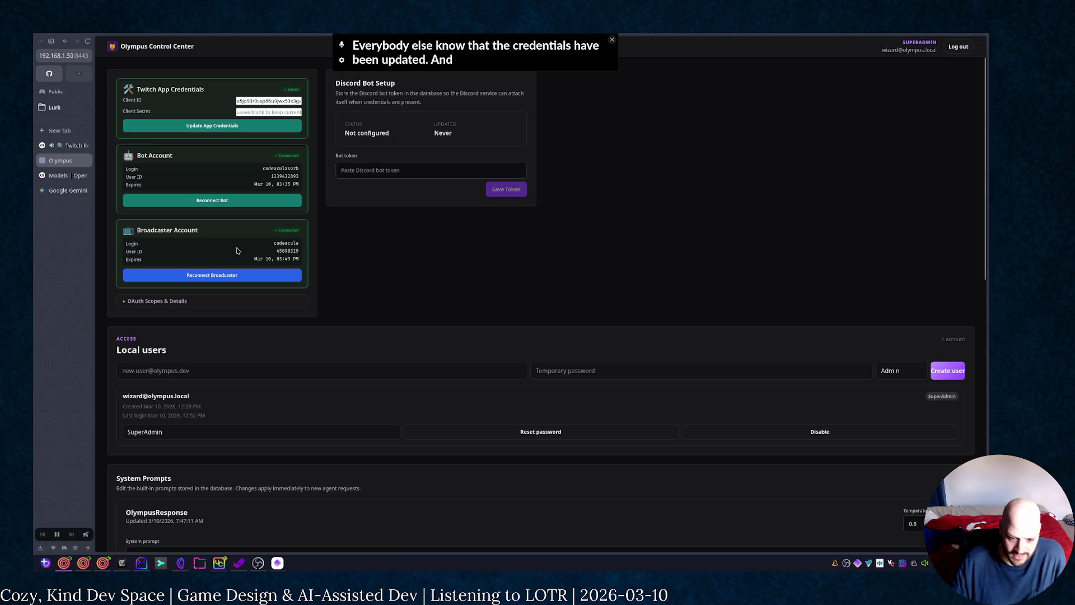
key("alt+Tab")
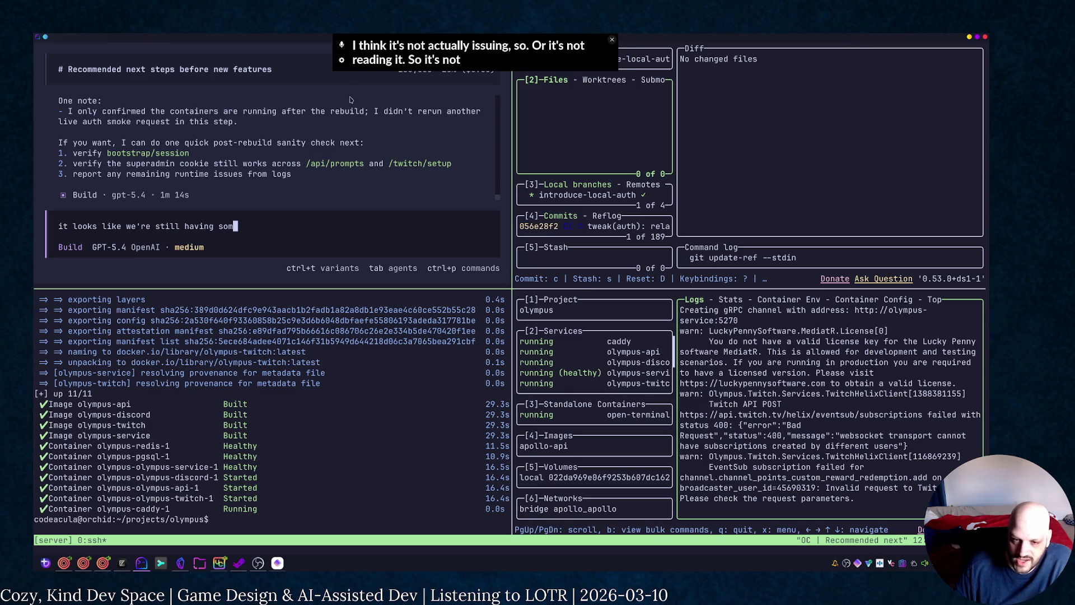
type("e ")
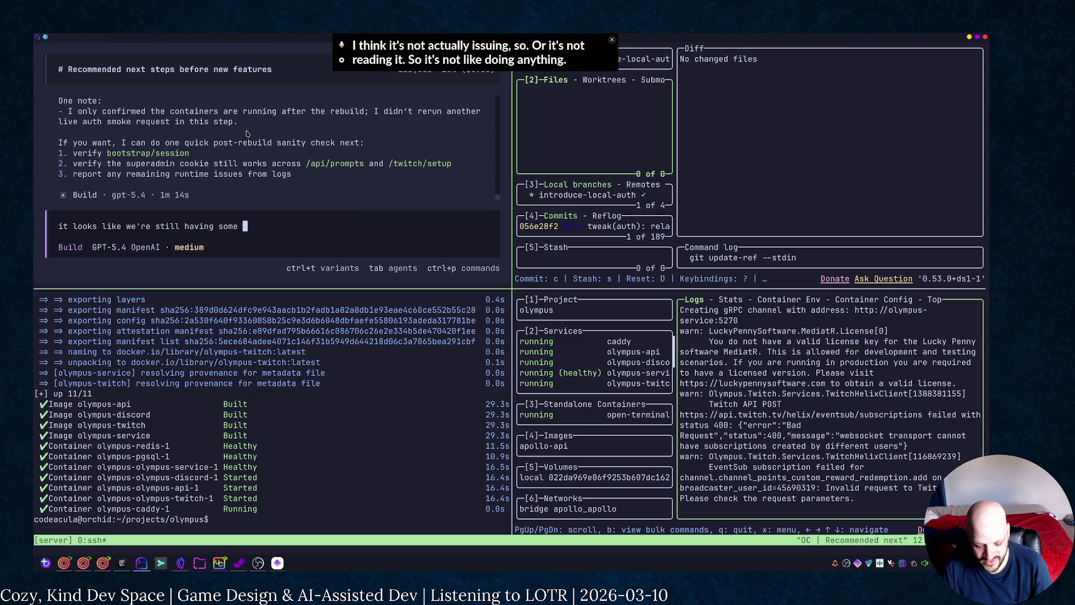
type("issues with the login. I ")
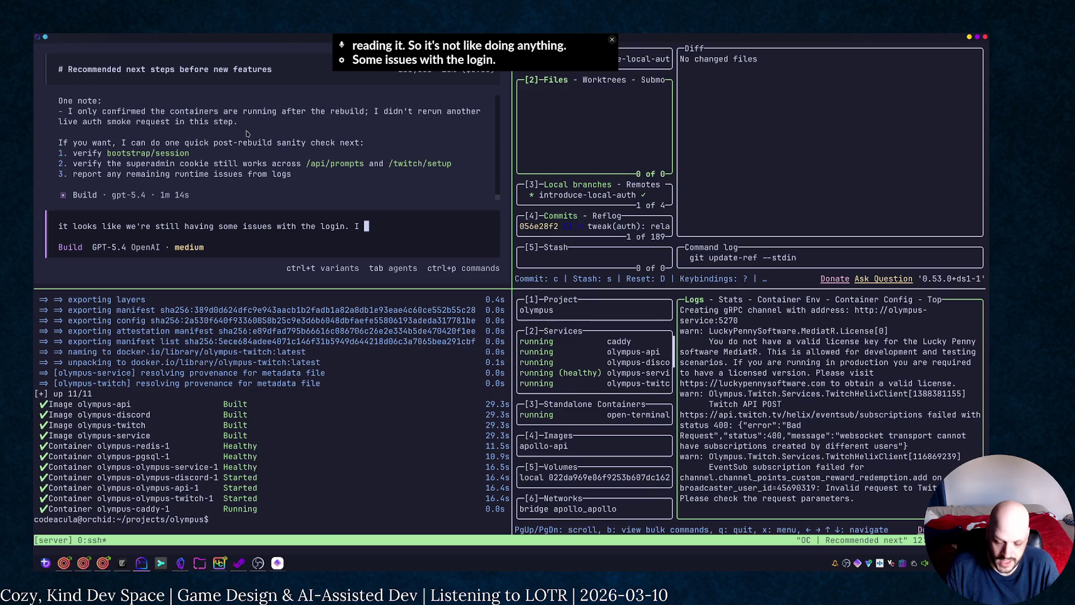
type("redid the auth process fo")
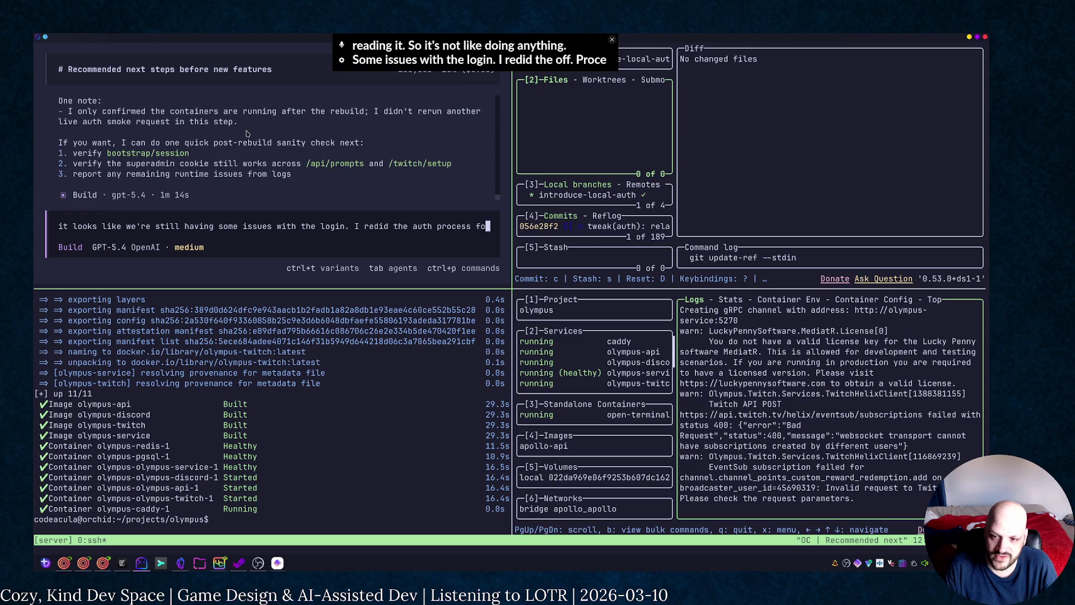
type("r the token and th")
Write the bug report that login still fails after the auth redo and Twitch redeems don't work, fixing typos.
key("BackSpace")
key("BackSpace")
key("BackSpace")
type("e two")
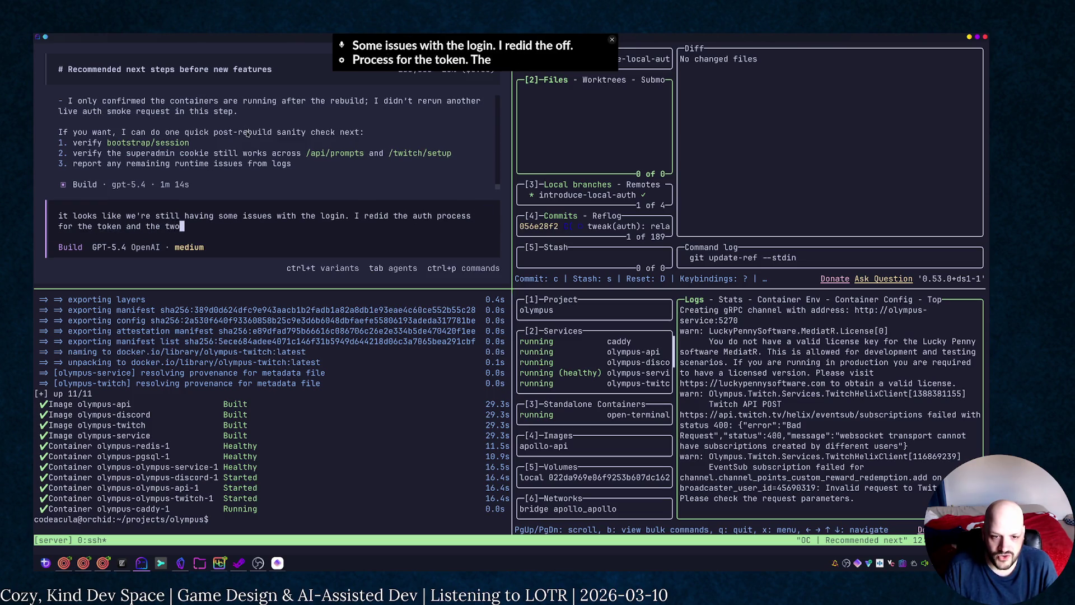
type("tch red")
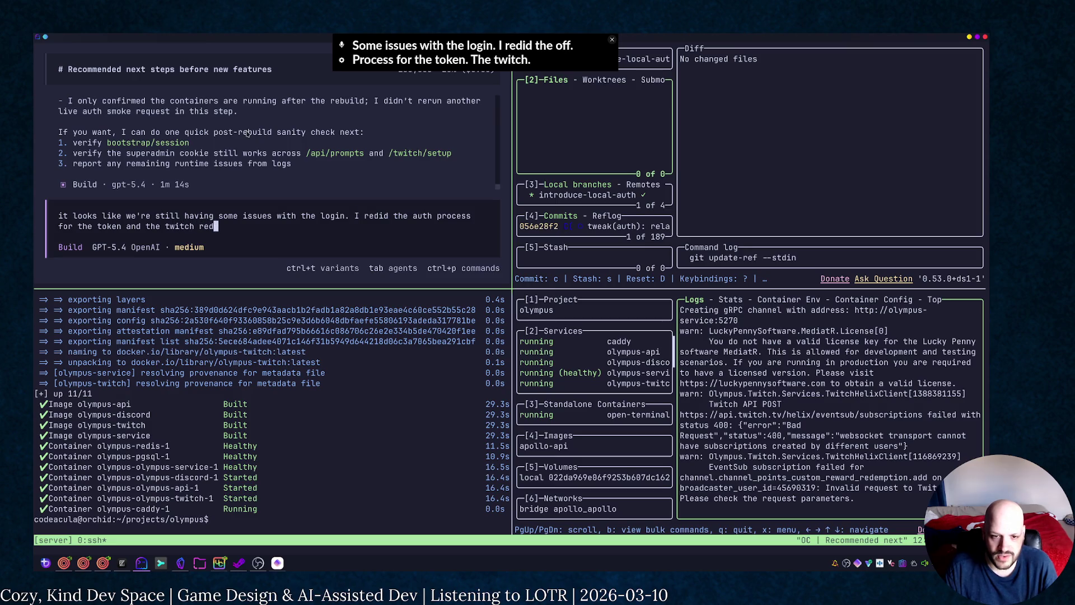
type(" don't w")
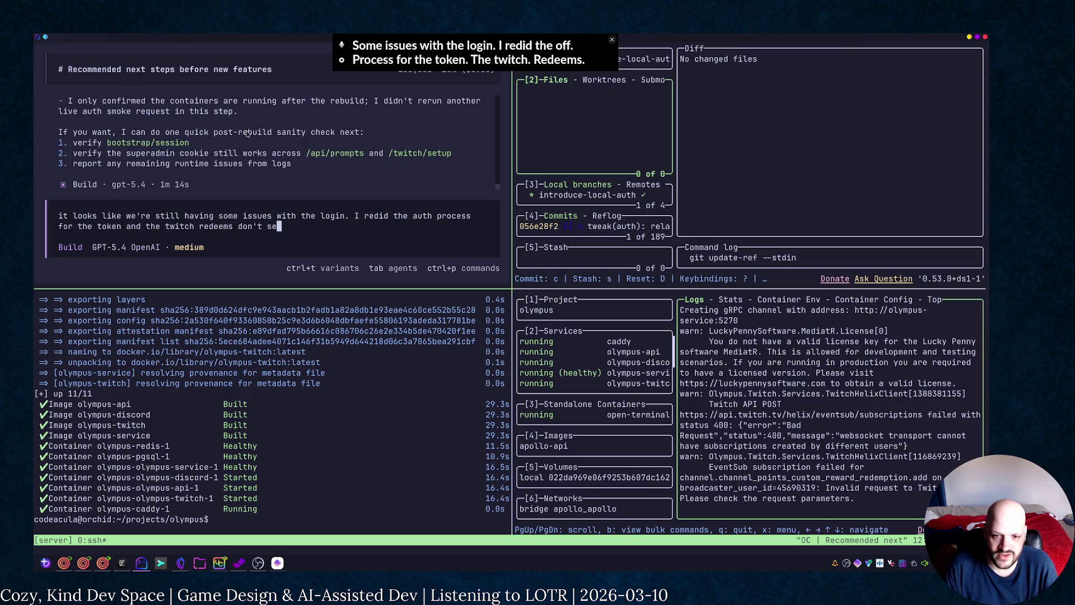
type("em o")
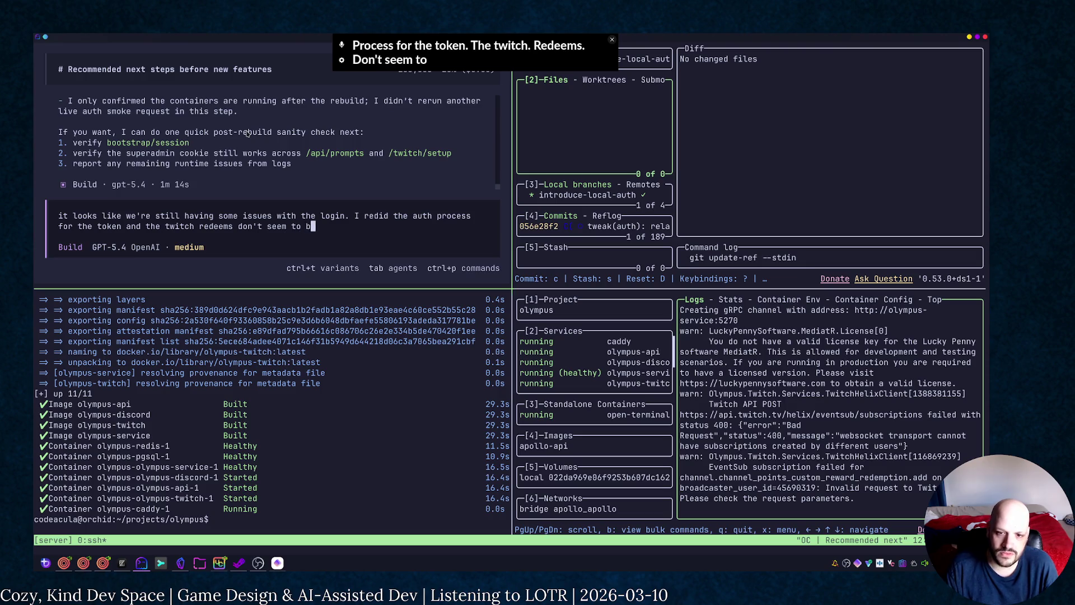
type(", althoug")
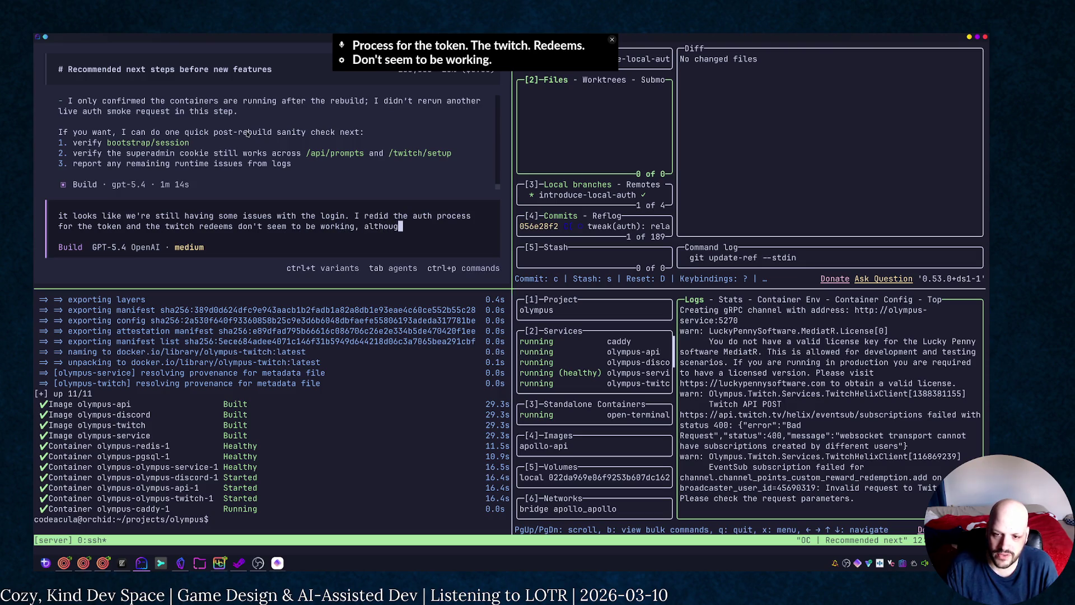
type(" looks like cha")
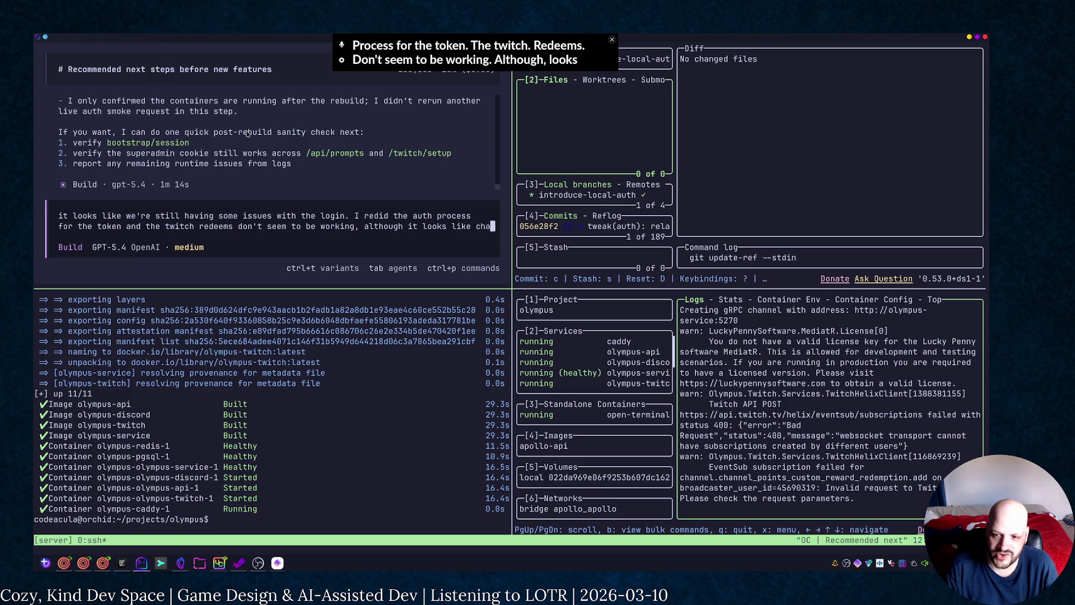
type("t it")
key("BackSpace")
type("s")
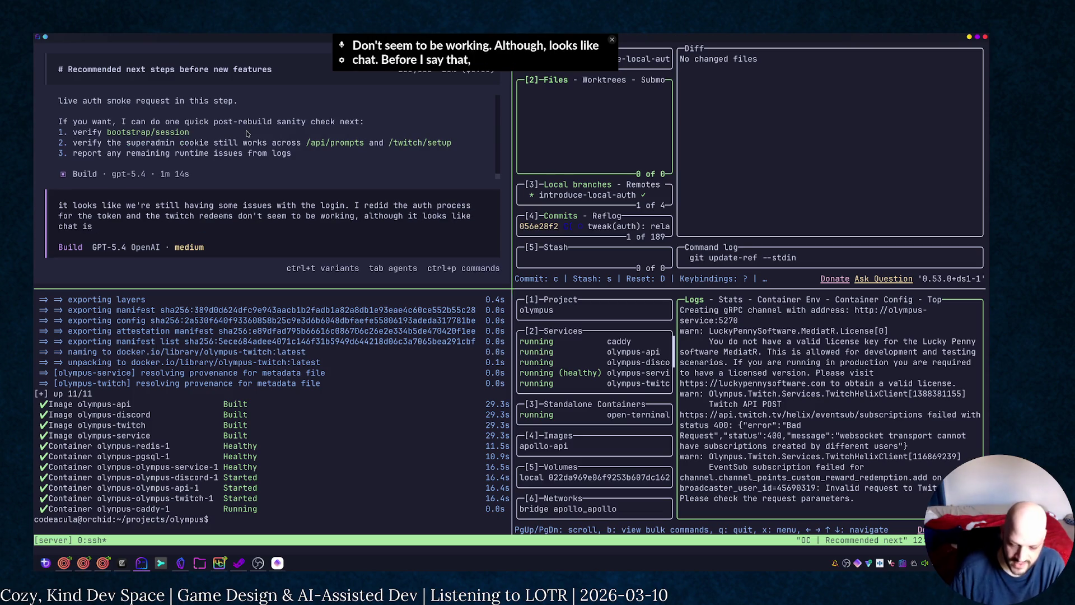
left_click(63, 563)
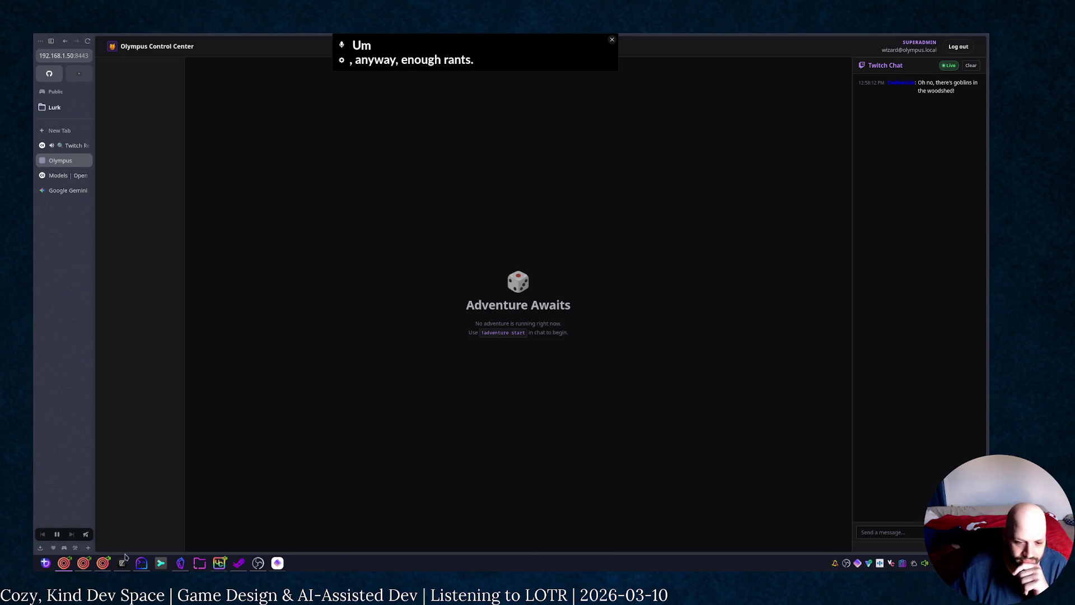
left_click(141, 563)
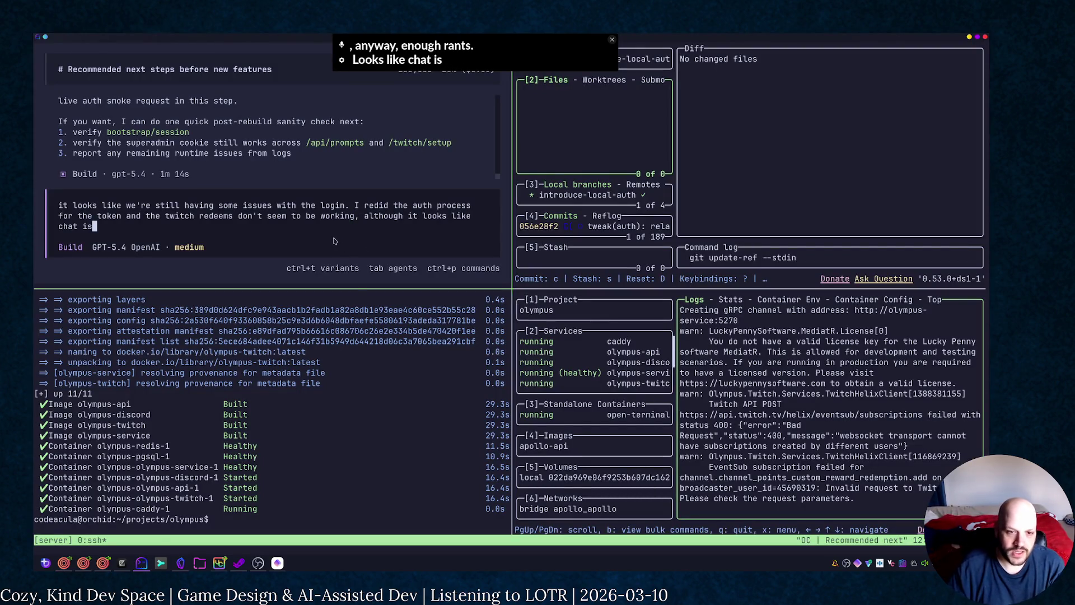
type("ing")
Send the login/Twitch-redeem issue message to the agent and switch back to Obsidian.
key("Return")
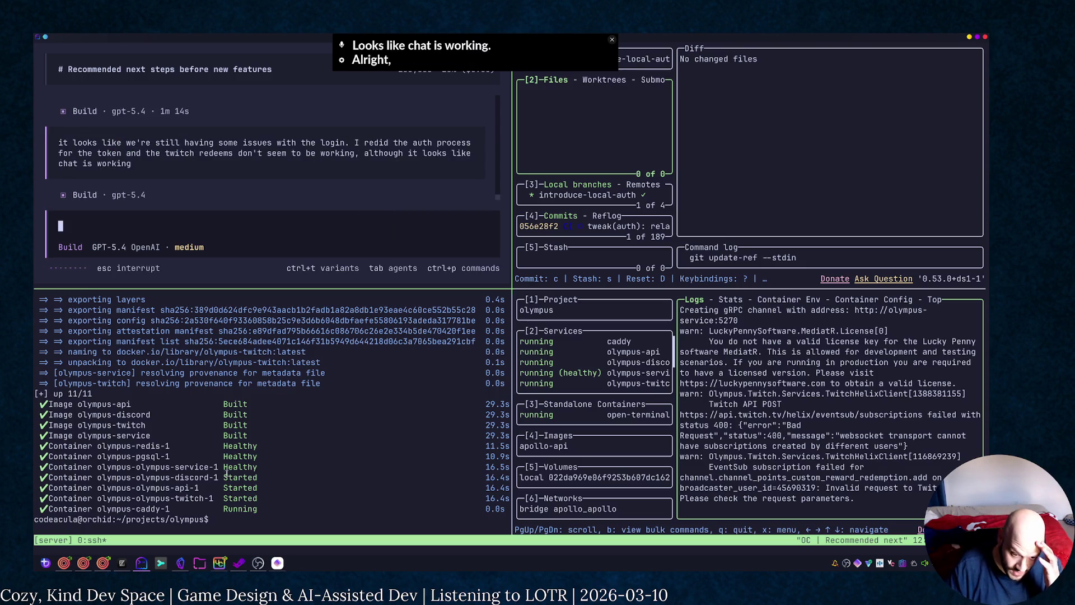
left_click(180, 563)
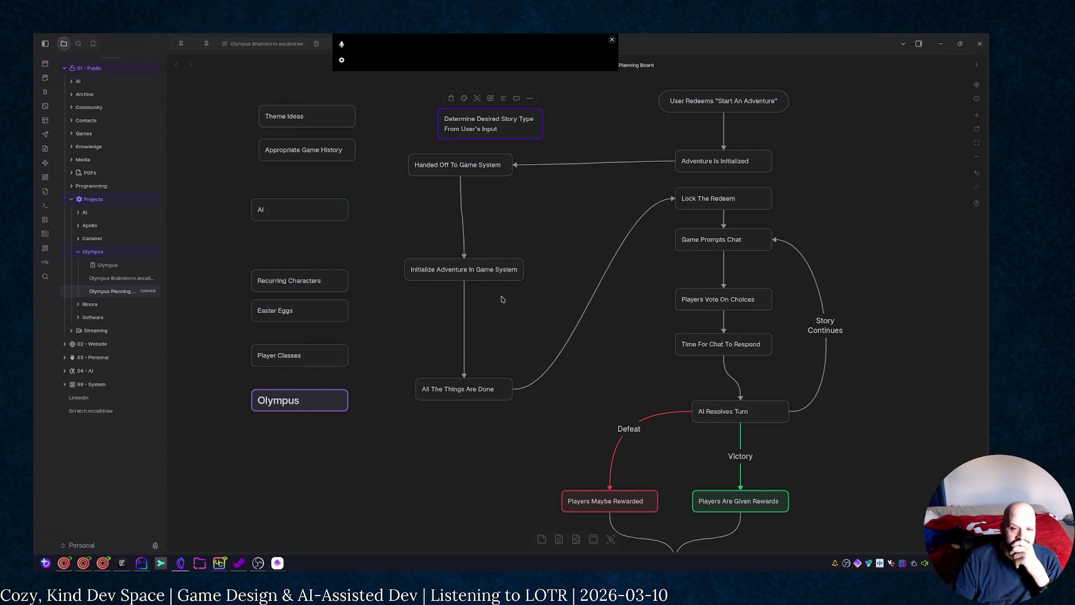
Delete the AI card from the flow column.
mouse_move(320, 205)
left_mouse_down()
mouse_move(231, 200)
mouse_move(286, 224)
left_mouse_up()
right_click(298, 227)
left_click(324, 270)
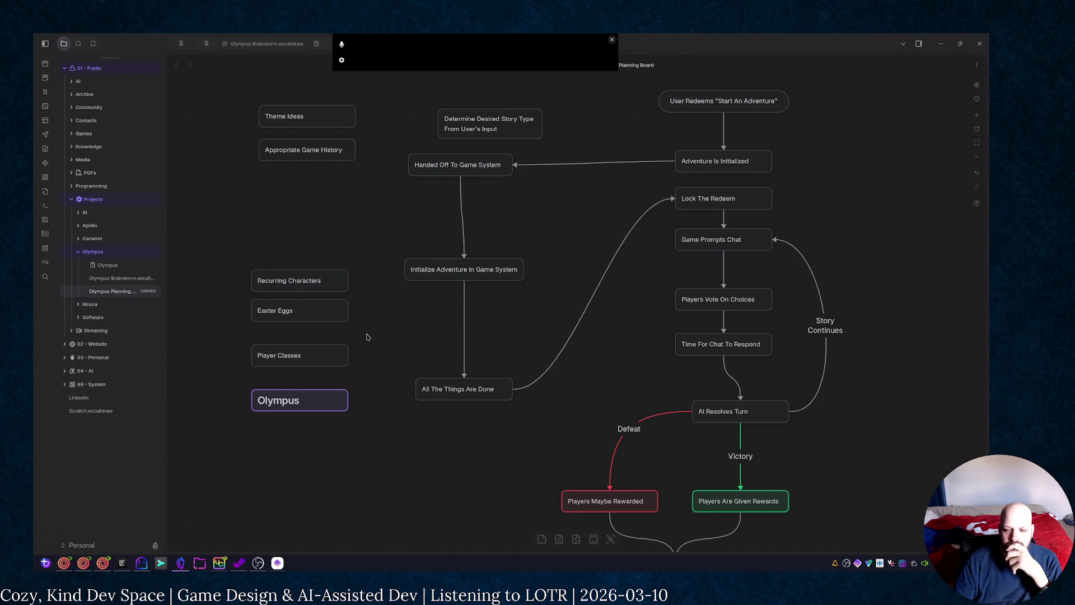
Place Player Classes beside the loop and connect Time For Chat To Respond to it.
left_click_drag(339, 354, 963, 409)
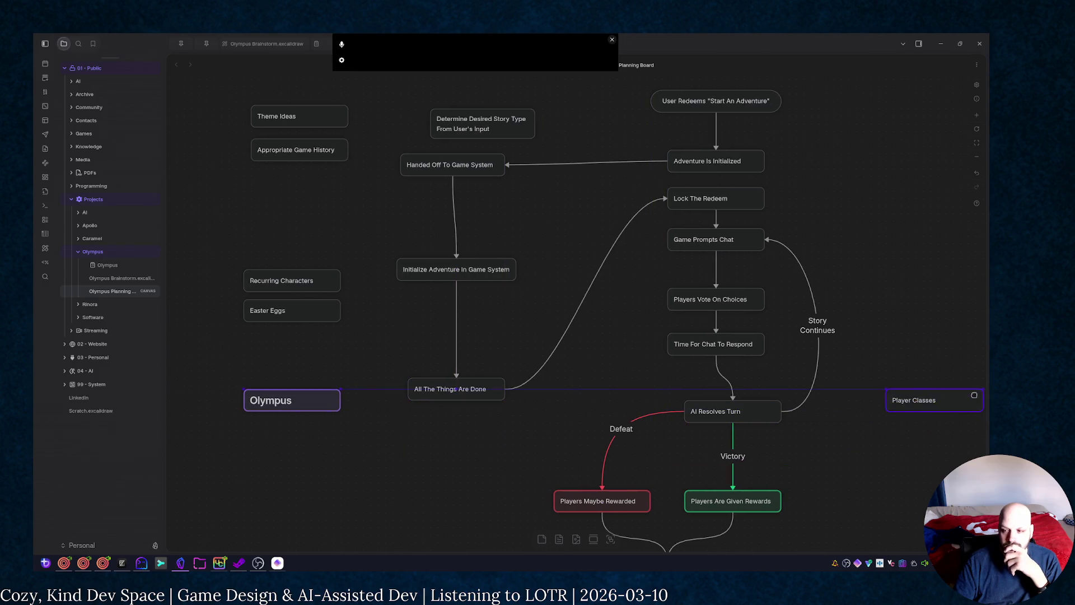
left_click(528, 331)
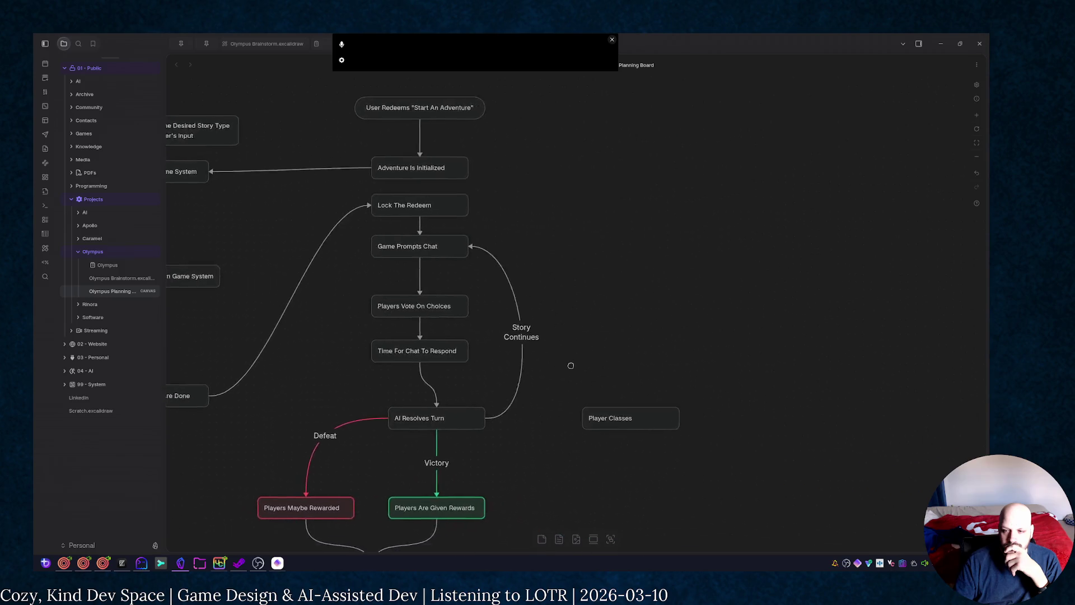
left_click_drag(857, 366, 542, 361)
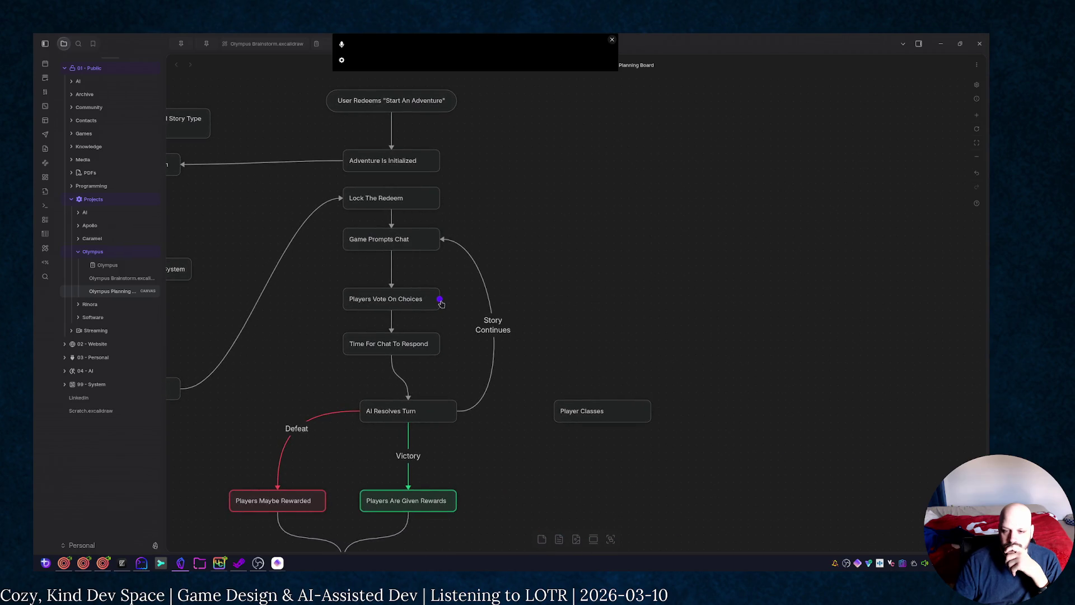
left_click(425, 349)
mouse_move(438, 345)
left_mouse_down()
mouse_move(597, 396)
mouse_move(730, 403)
left_mouse_up()
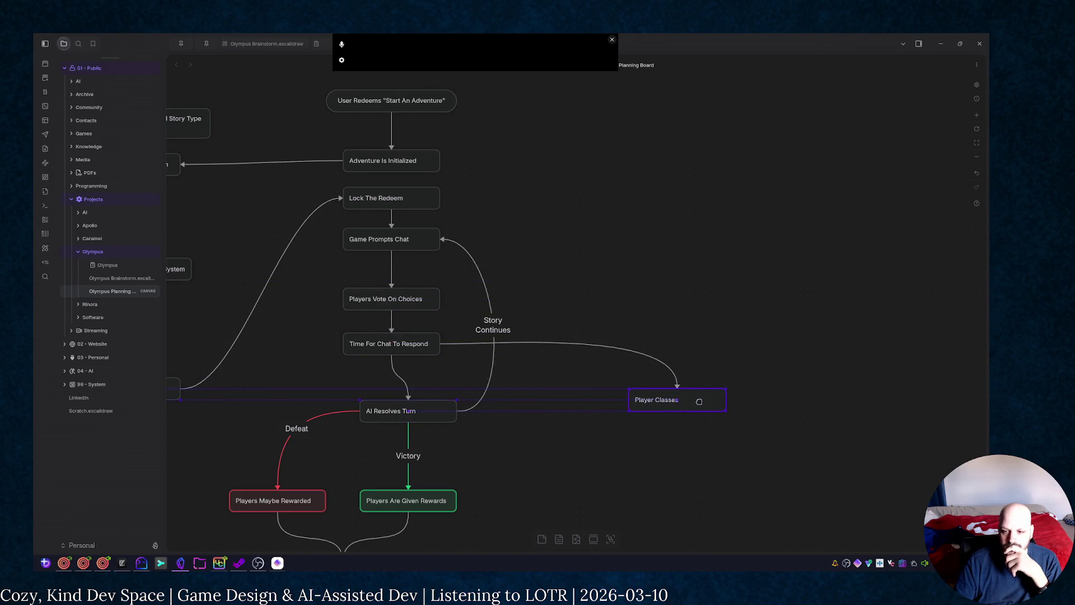
left_click_drag(730, 403, 664, 291)
left_click(687, 344)
Add an Orbs card below Player Classes and connect it back to Time For Chat To Respond.
left_click_drag(642, 293, 670, 319)
left_click(671, 317)
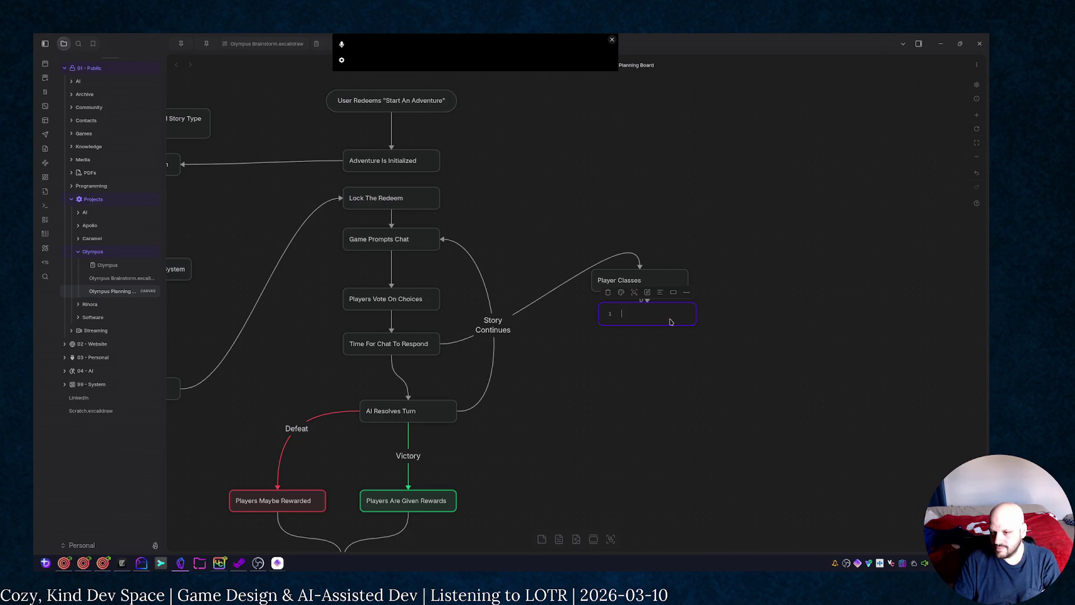
type("Orbs")
key("Escape")
left_click_drag(643, 311, 652, 331)
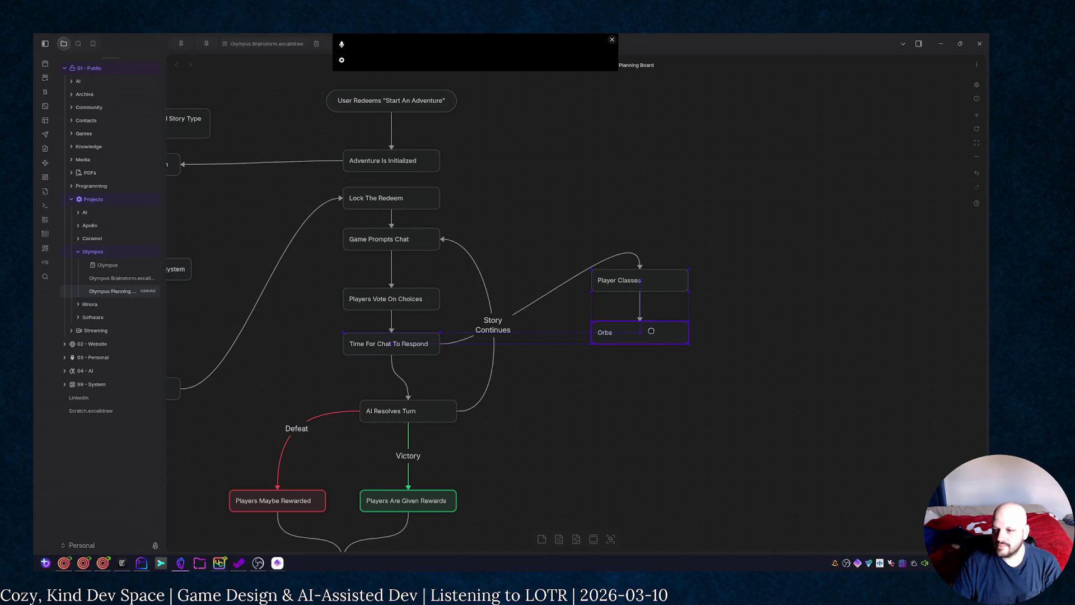
left_click(641, 406)
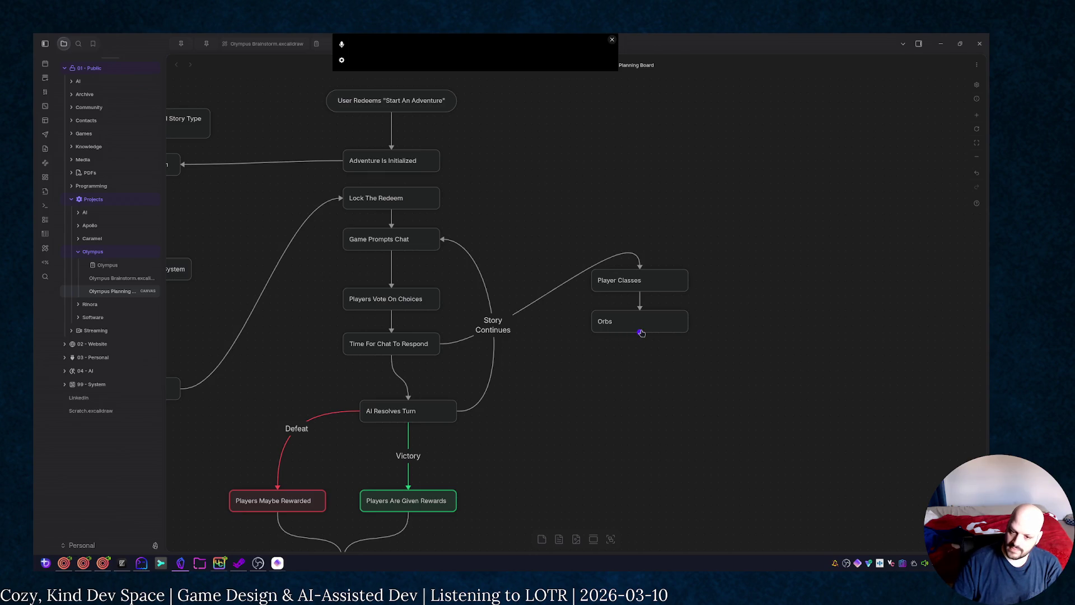
left_click_drag(643, 324, 641, 332)
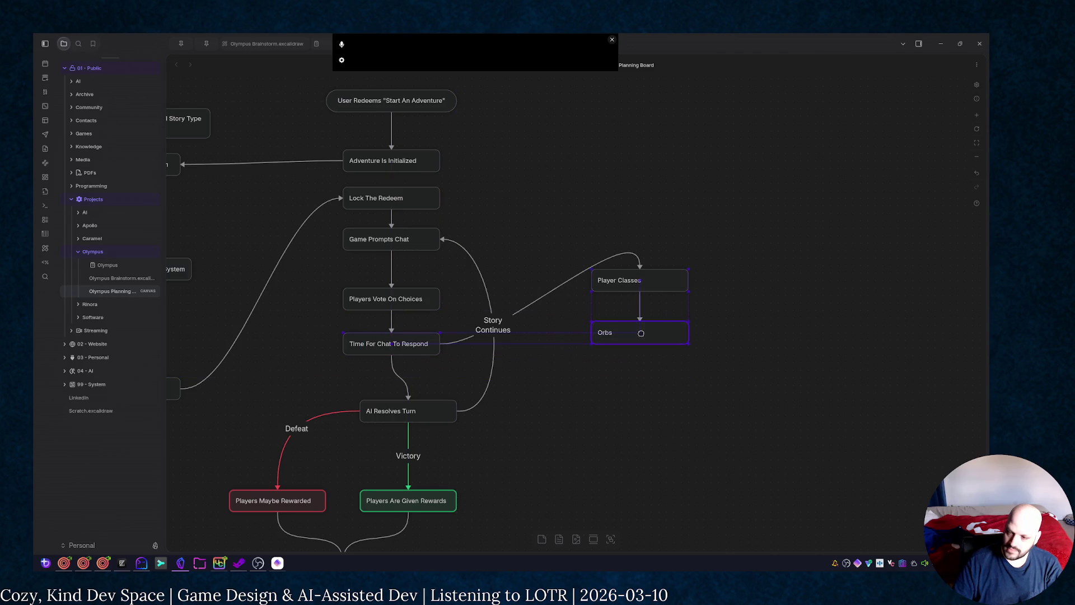
left_click_drag(641, 346, 442, 348)
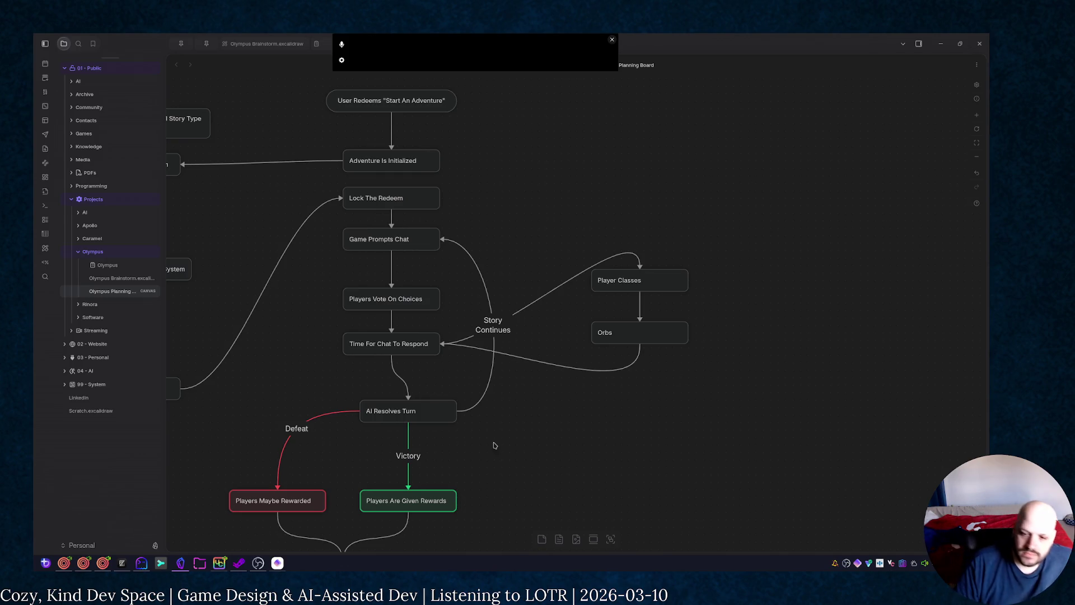
left_click_drag(492, 444, 638, 385)
scroll(638, 384, "up", 5)
scroll(428, 353, "left", 5)
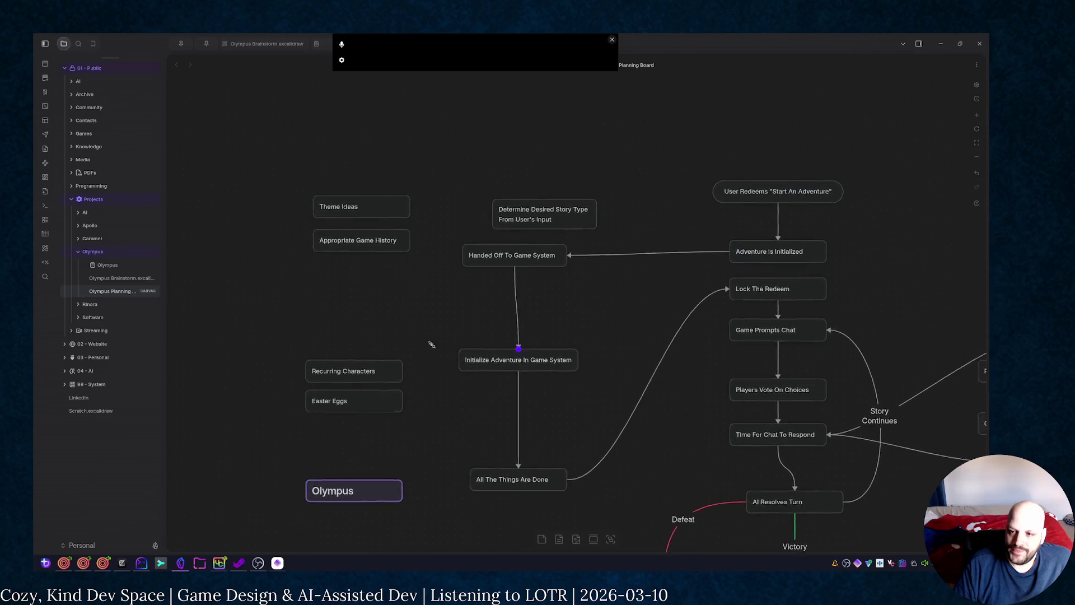
scroll(376, 347, "down", 4)
scroll(376, 346, "right", 1)
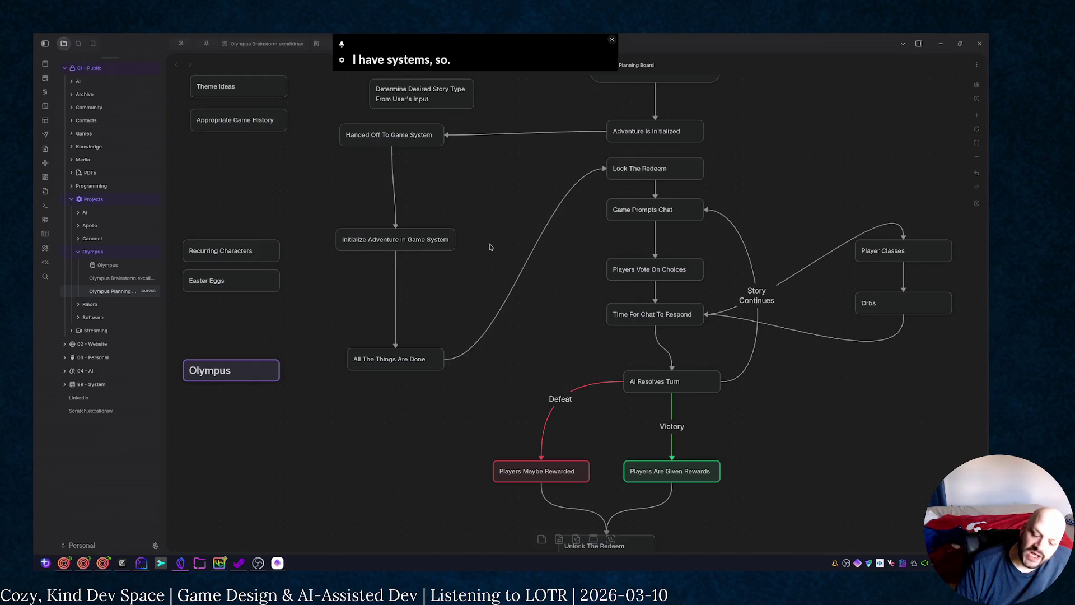
left_click_drag(434, 174, 510, 224)
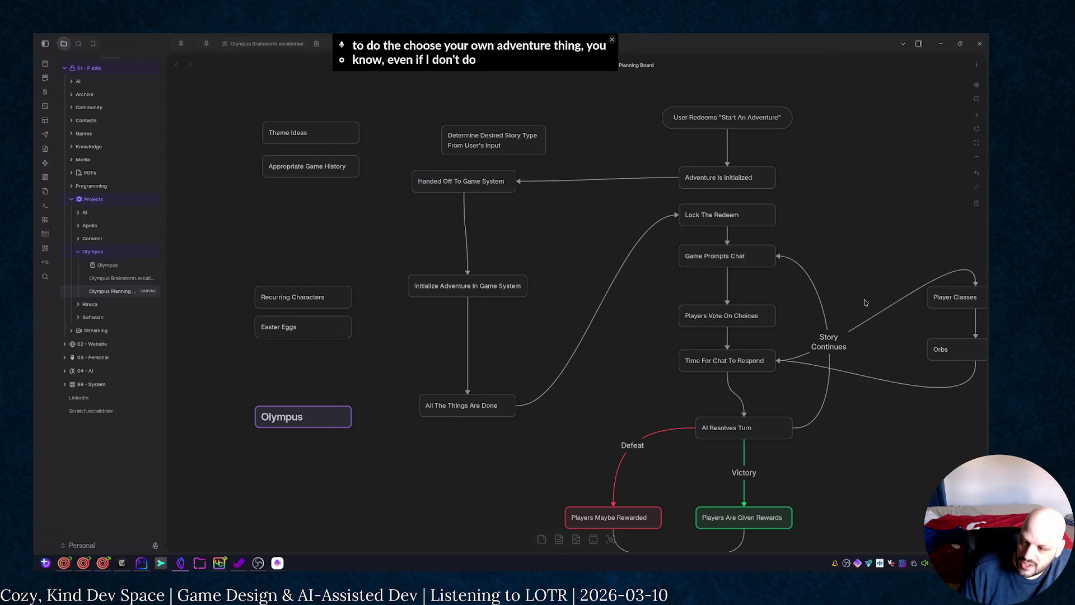
left_click_drag(902, 321, 509, 228)
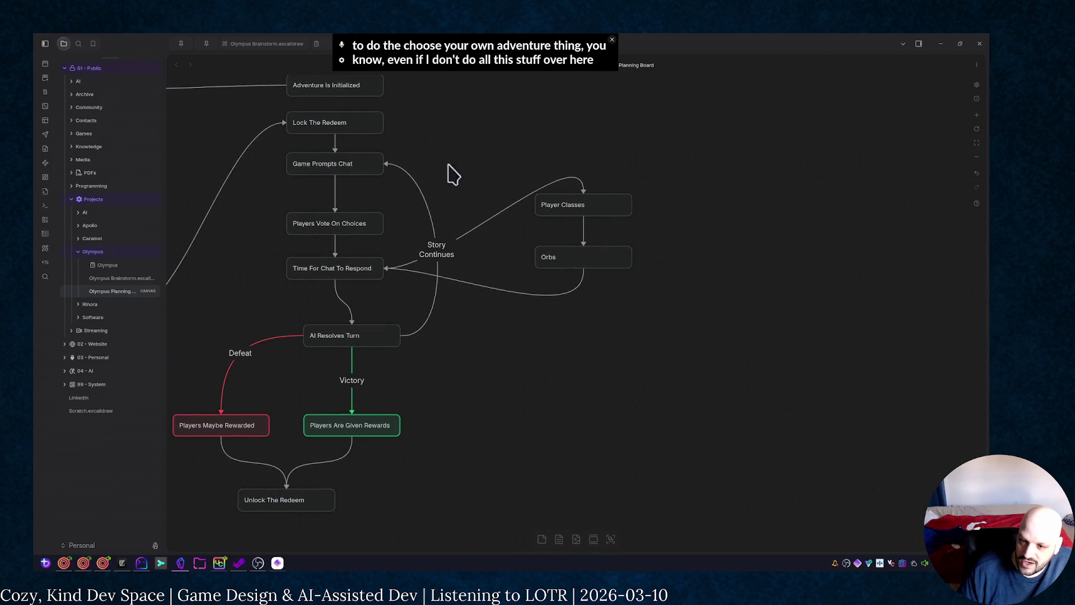
Delete the three arrows linking Player Classes and Orbs to the flow and to each other.
left_click(495, 287)
key("Delete")
left_click(492, 219)
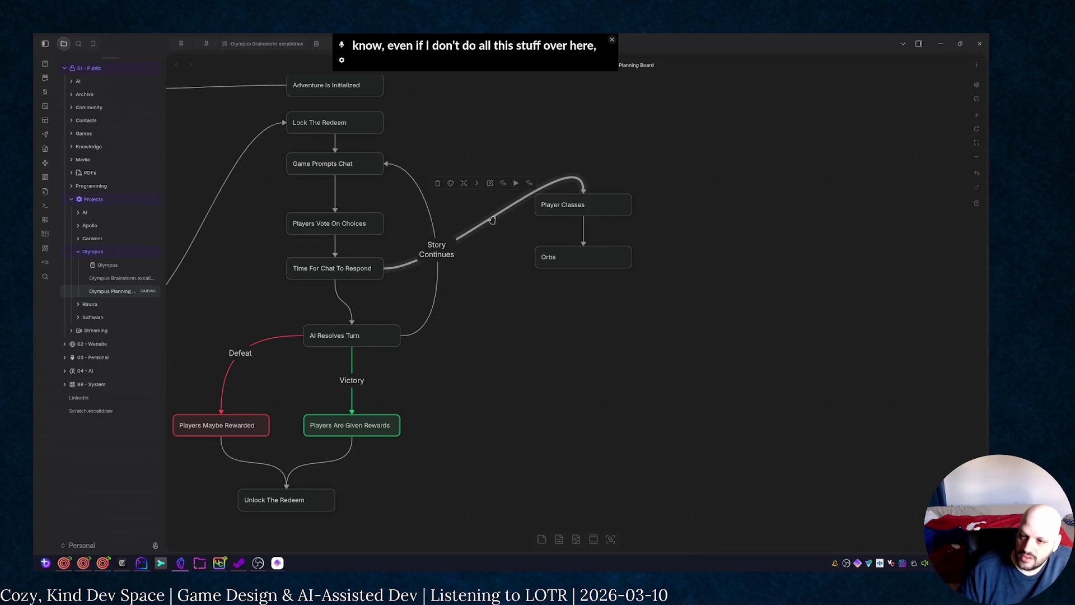
key("Delete")
left_click(585, 234)
key("Delete")
Stack Orbs directly under Player Classes, then select Recurring Characters and Easter Eggs.
left_click_drag(579, 257, 583, 229)
left_click(514, 156)
left_click_drag(505, 146, 660, 281)
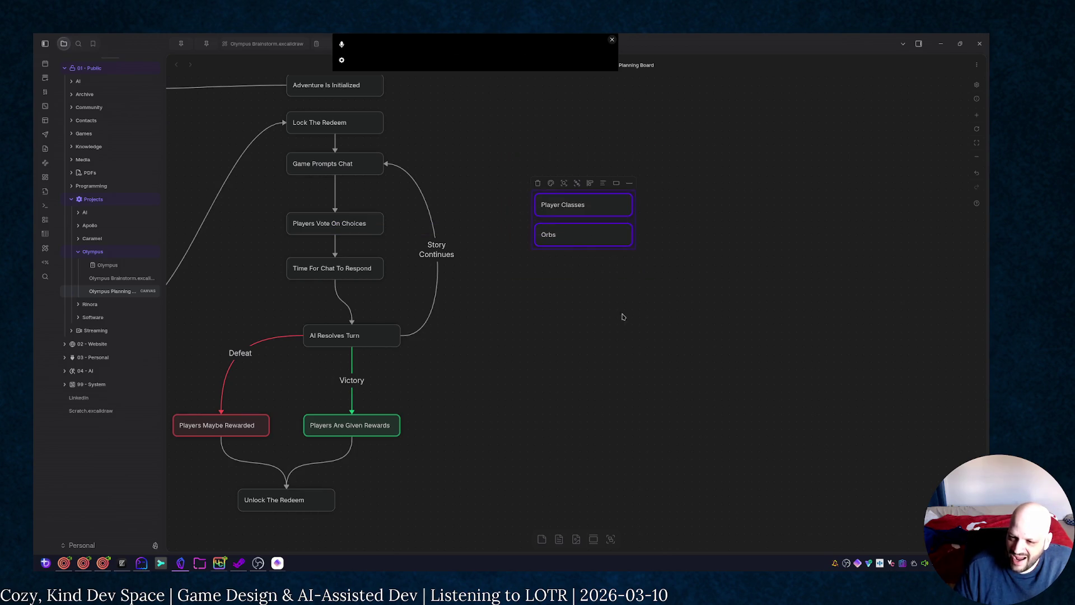
left_click(646, 308)
scroll(794, 311, "up", 3)
scroll(749, 354, "left", 10)
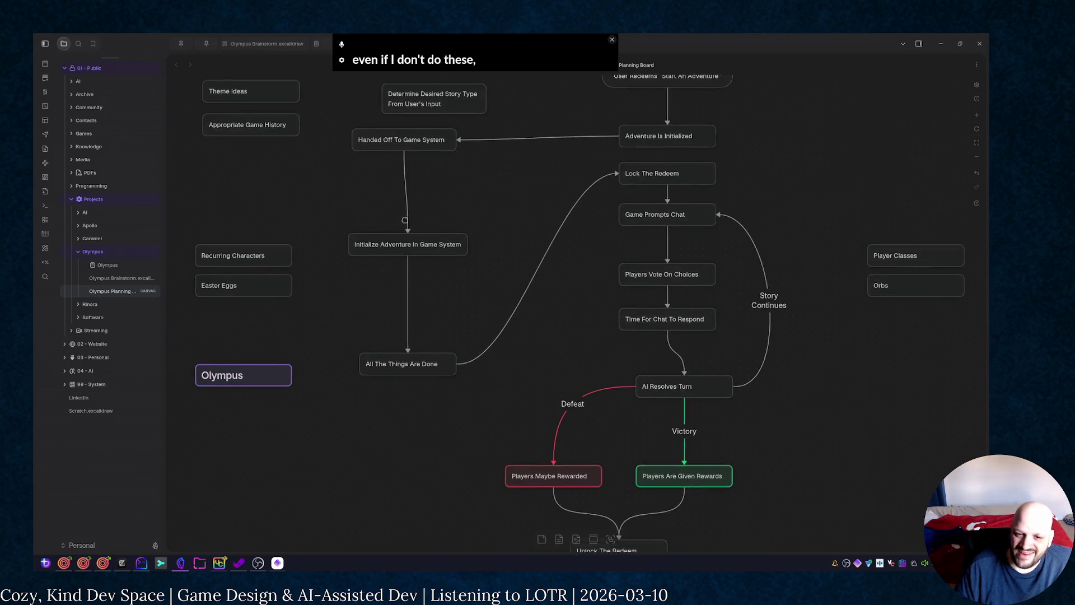
scroll(393, 221, "down", 1)
scroll(336, 227, "right", 3)
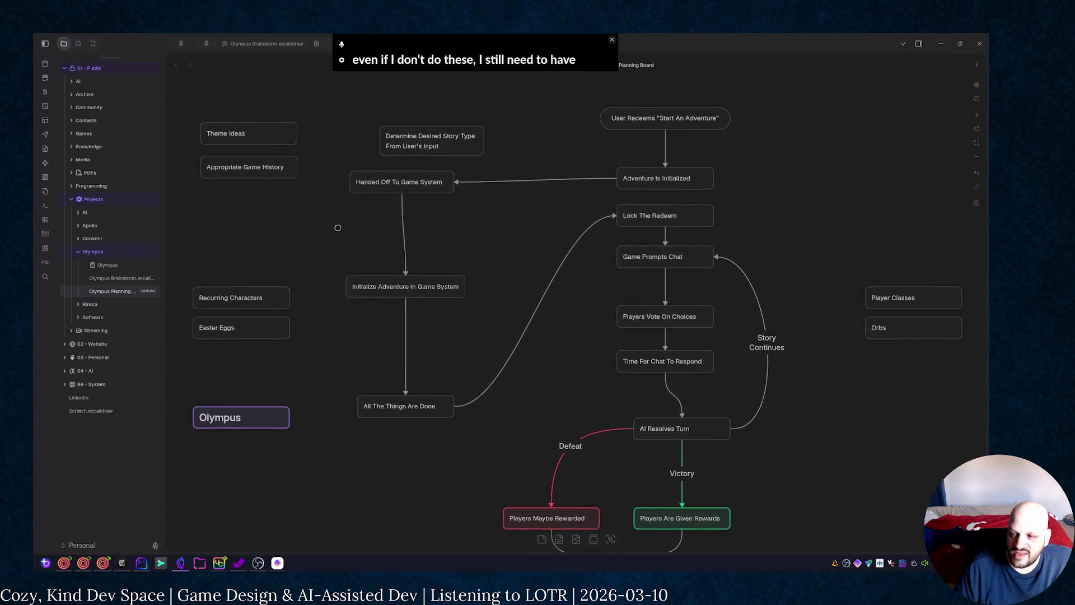
left_click_drag(197, 257, 327, 363)
Move Recurring Characters and Easter Eggs to the upper right and Player Classes/Orbs left of Olympus.
mouse_move(275, 320)
left_mouse_down()
mouse_move(942, 197)
mouse_move(814, 159)
left_mouse_up()
left_click(247, 200)
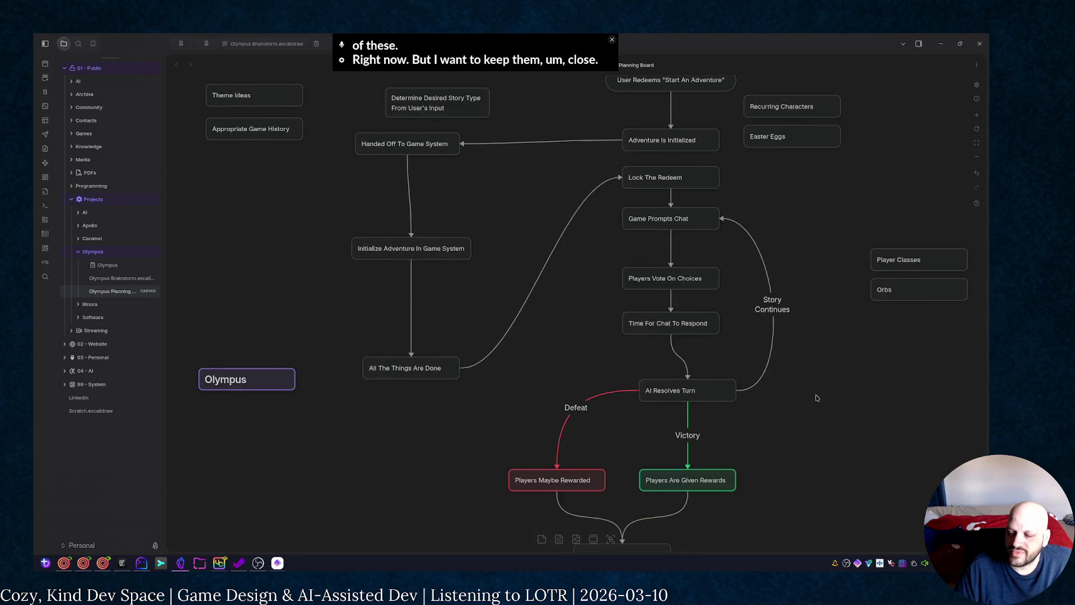
scroll(575, 313, "down", 3)
scroll(575, 312, "down", 2)
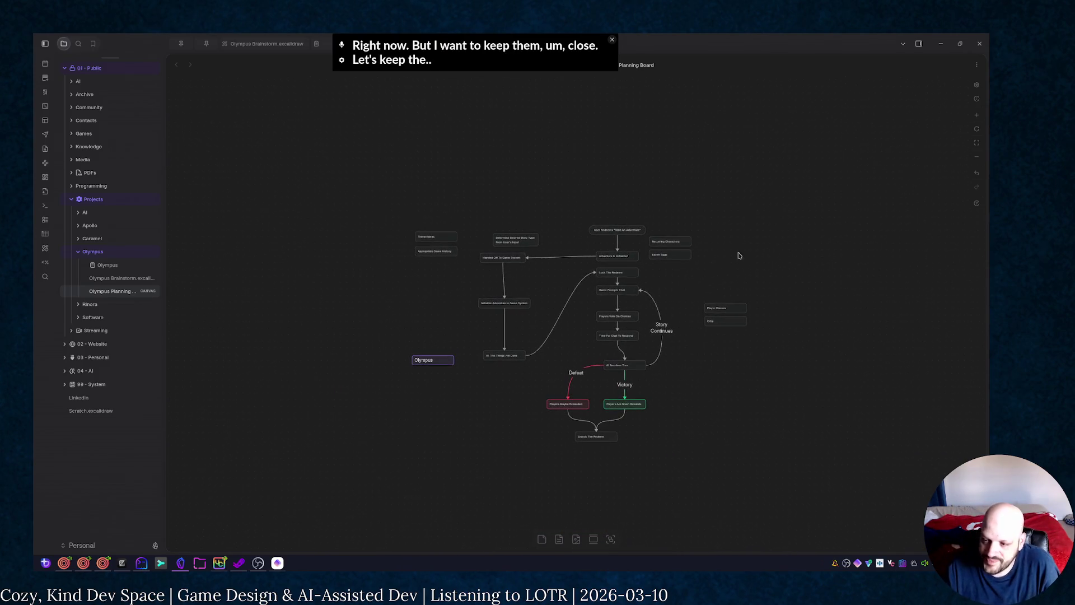
left_click_drag(684, 271, 765, 365)
left_click_drag(738, 328, 334, 374)
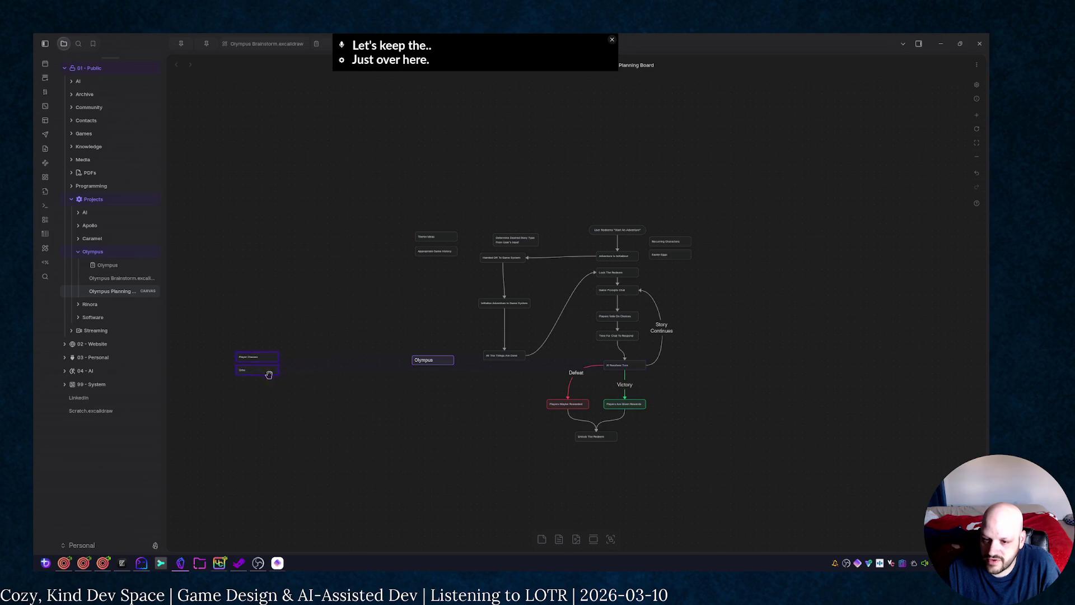
scroll(572, 315, "up", 2)
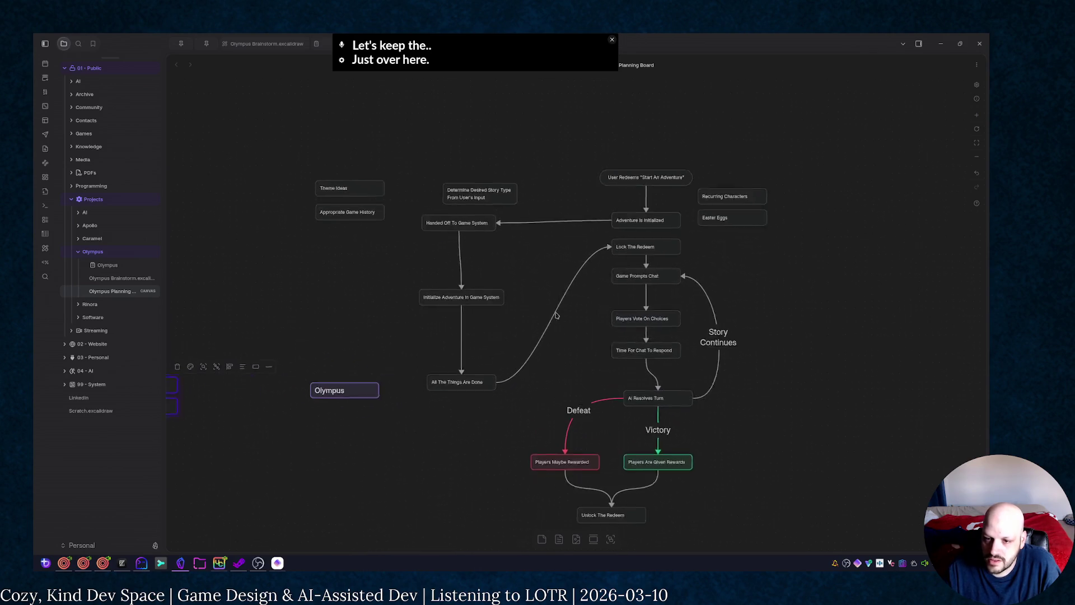
scroll(571, 315, "up", 2)
scroll(572, 315, "down", 1)
left_click_drag(234, 388, 288, 394)
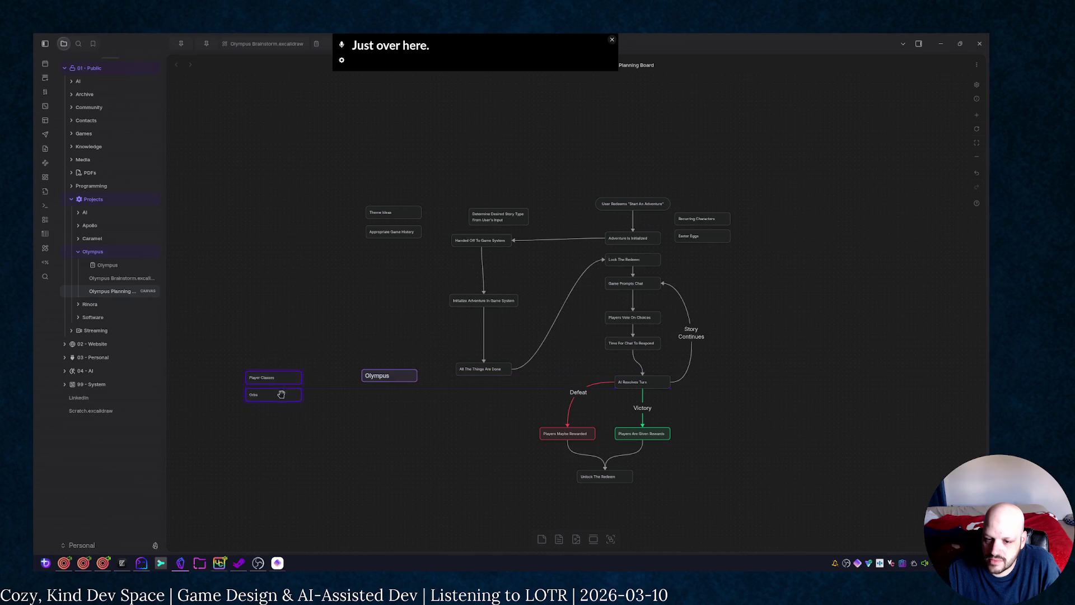
scroll(452, 408, "up", 1)
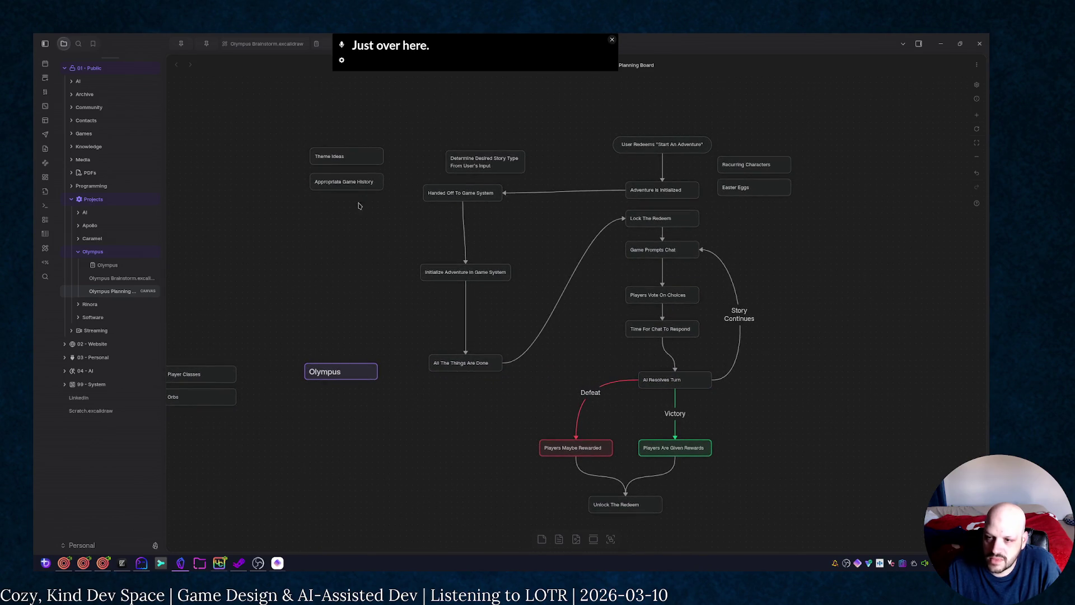
Put Appropriate Game History above Recurring Characters and move Theme Ideas down toward Olympus.
left_click_drag(349, 185, 761, 143)
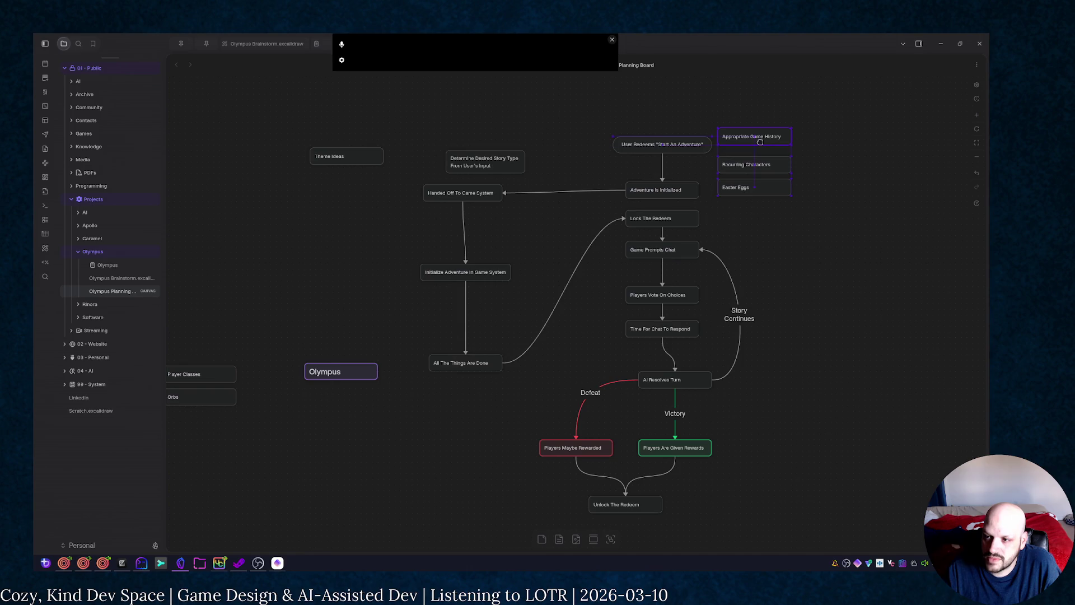
left_click_drag(353, 150, 355, 264)
scroll(258, 284, "left", 5)
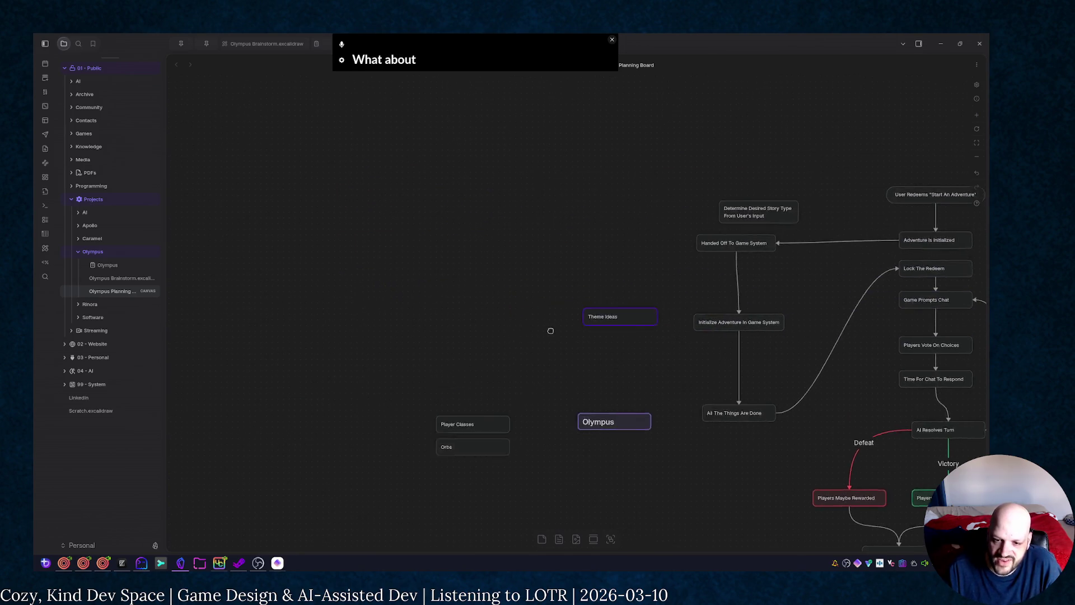
scroll(462, 291, "right", 3)
scroll(463, 291, "down", 2)
left_click(319, 449)
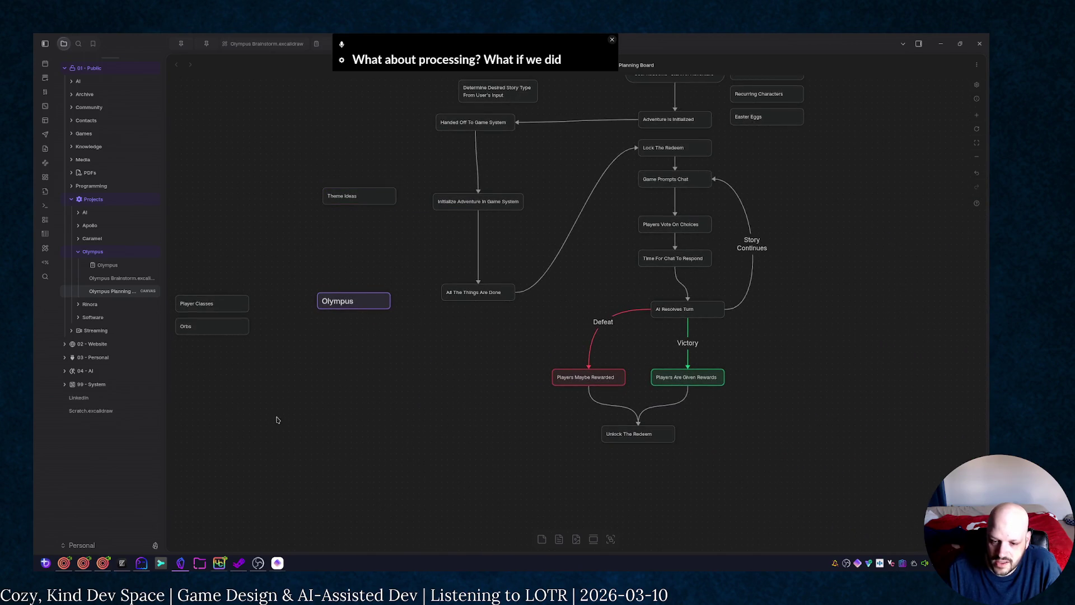
double_click(600, 321)
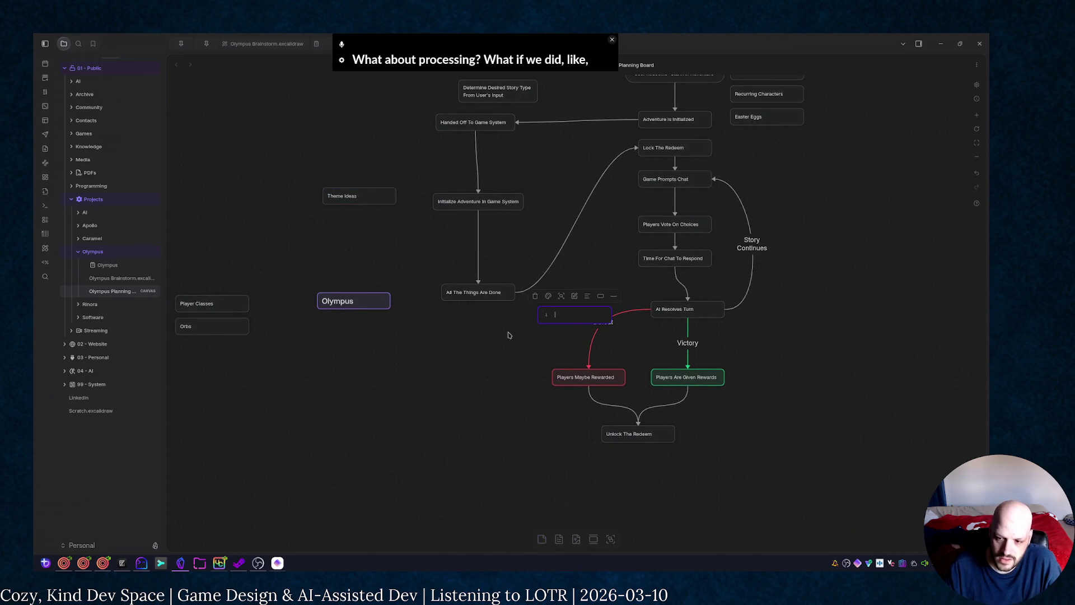
Create a new empty card below Olympus and widen it for writing.
left_click(532, 341)
double_click(322, 365)
left_click_drag(322, 366, 498, 385)
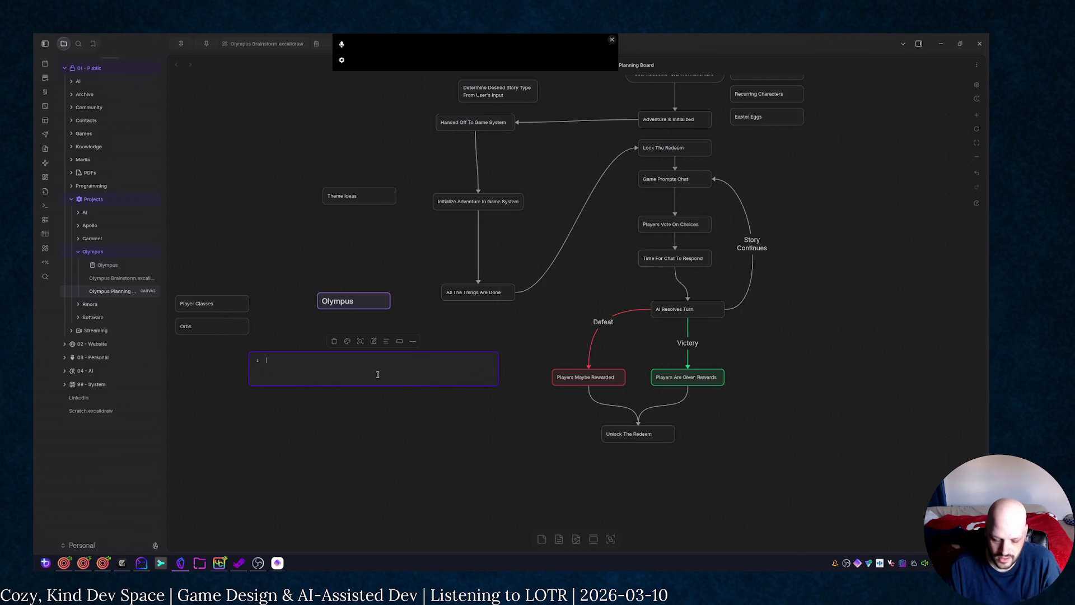
type("#")
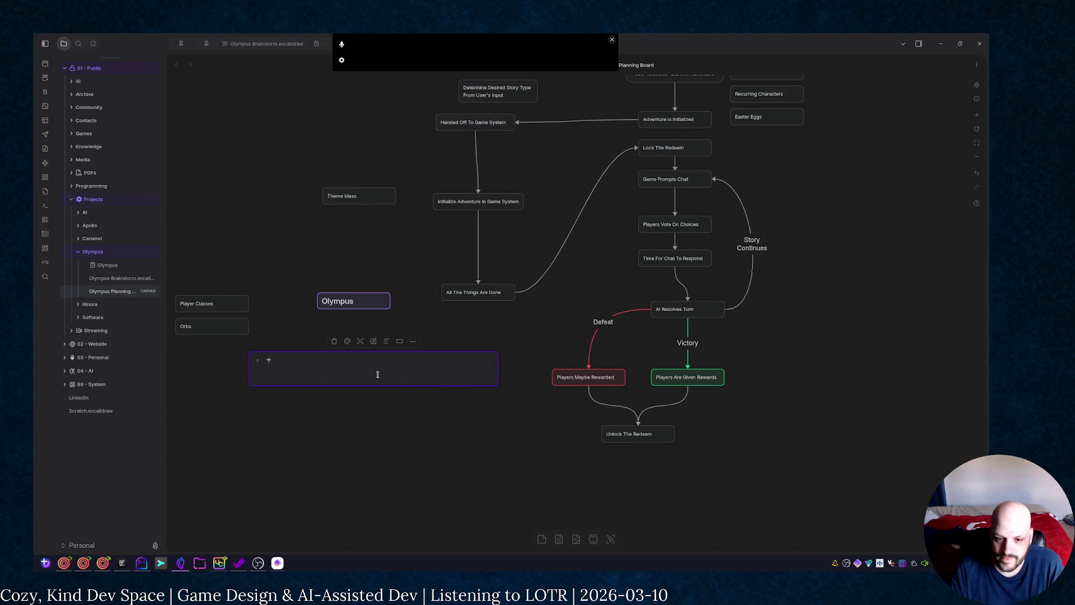